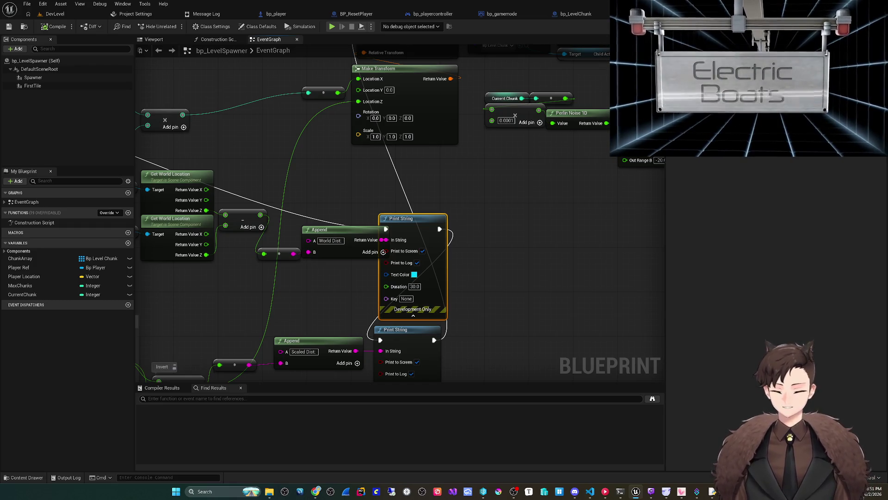
Review the Add Child Actor, Make Transform, Append, Print String, Perlin Noise and Map Range nodes
mouse_move(440, 187)
mouse_down()
mouse_move(466, 222)
mouse_move(473, 266)
mouse_move(472, 214)
mouse_up()
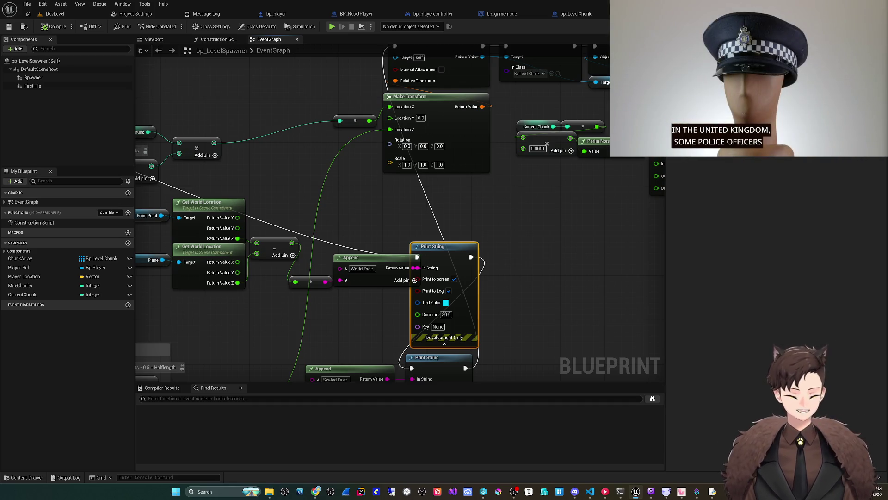
mouse_move(324, 185)
mouse_down()
mouse_move(341, 193)
mouse_move(345, 232)
mouse_move(362, 234)
mouse_move(360, 121)
mouse_up()
click(343, 157)
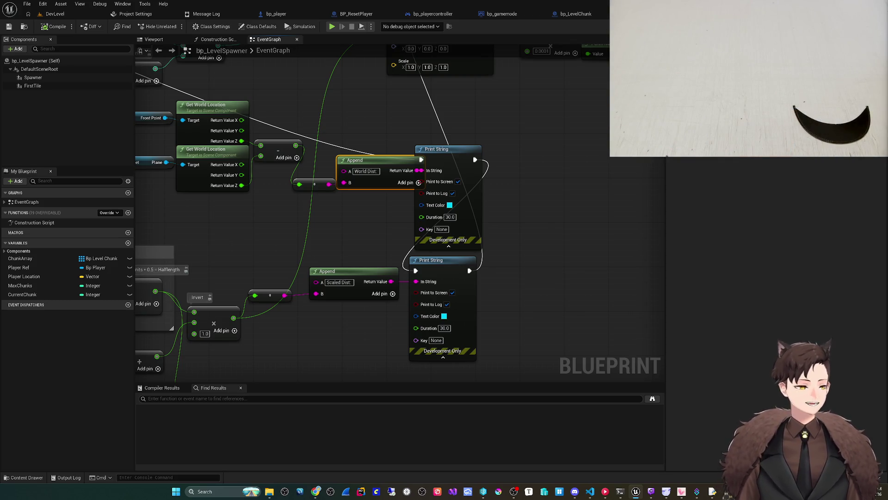
mouse_move(532, 200)
mouse_down()
mouse_move(546, 150)
mouse_move(578, 244)
mouse_move(573, 373)
mouse_up()
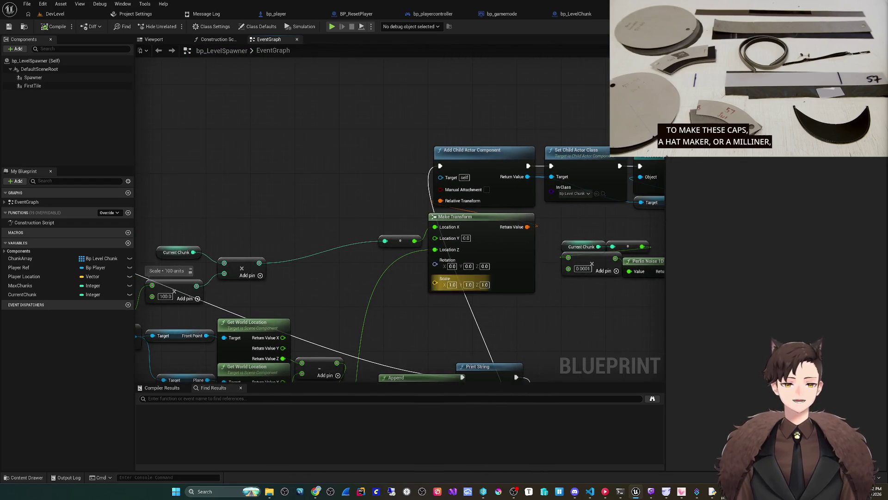
mouse_move(463, 283)
mouse_down()
mouse_move(445, 217)
mouse_move(390, 210)
mouse_move(310, 239)
mouse_up()
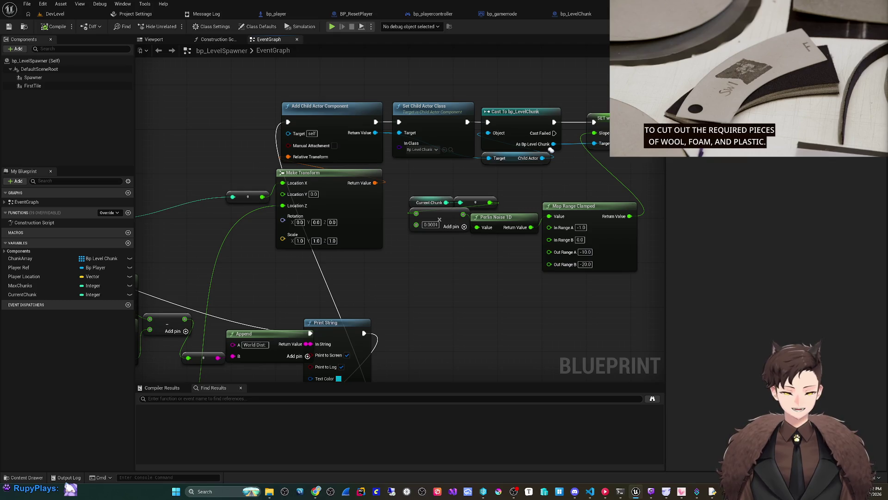
drag(551, 149, 527, 168)
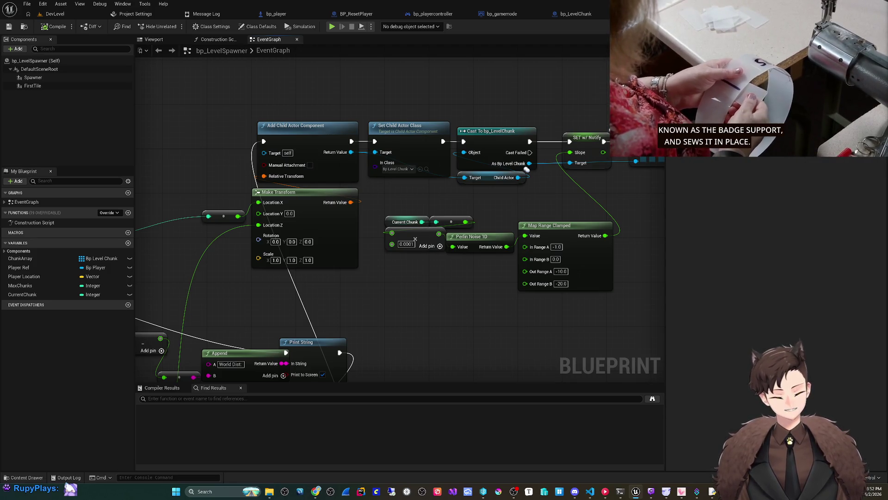
drag(526, 169, 549, 118)
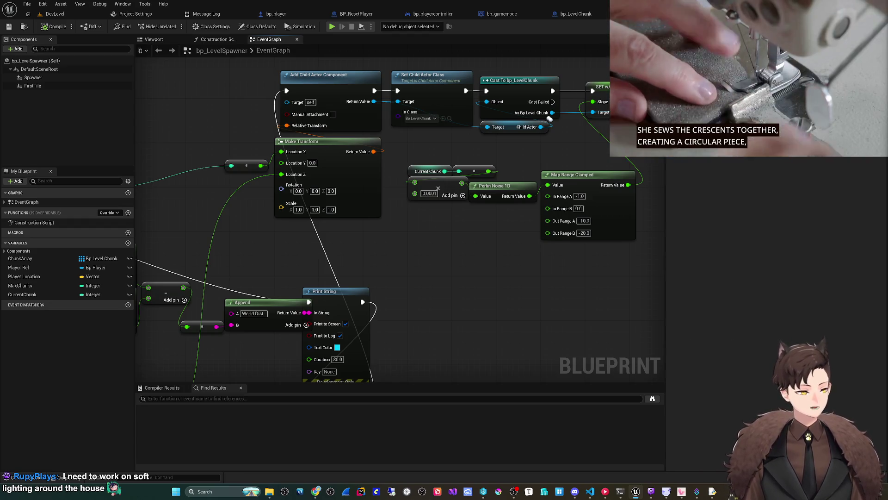
drag(422, 272, 457, 241)
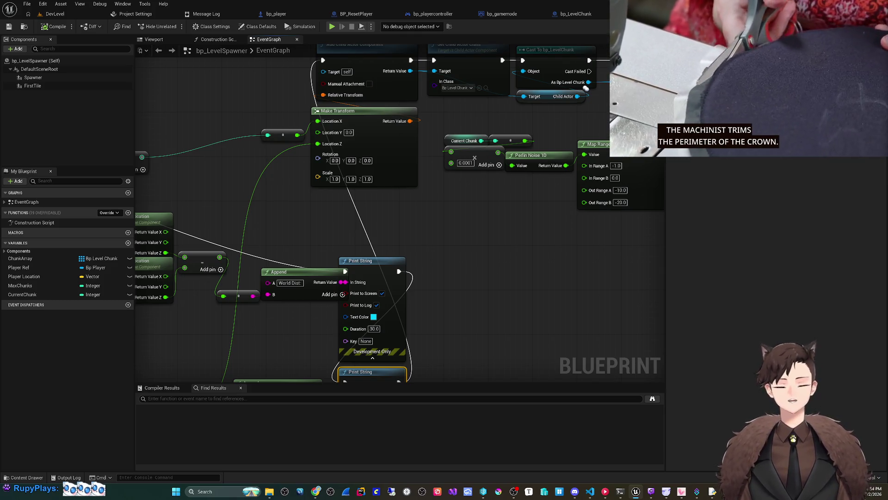
Review the debug print, COSd, Cast and Map Range Clamped nodes, then start playing DevLevel
drag(462, 231, 486, 203)
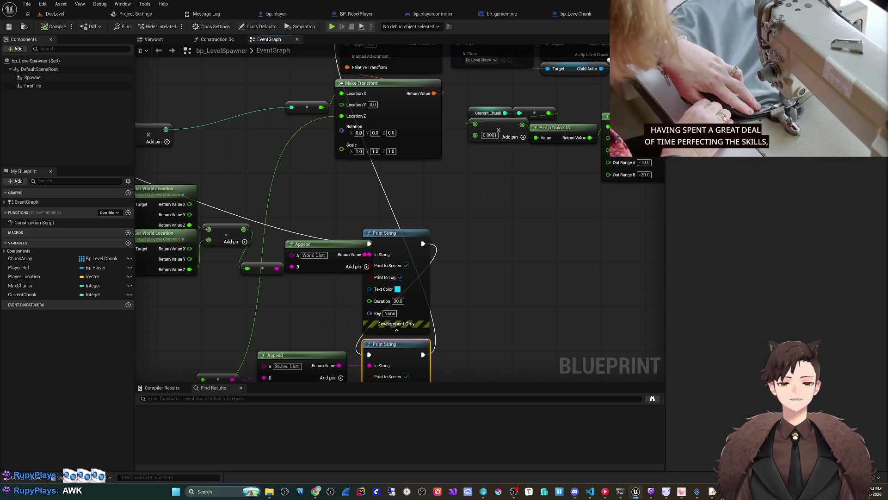
mouse_move(438, 322)
mouse_down()
mouse_move(469, 299)
mouse_move(470, 330)
mouse_move(512, 298)
mouse_move(536, 252)
mouse_move(545, 199)
mouse_up()
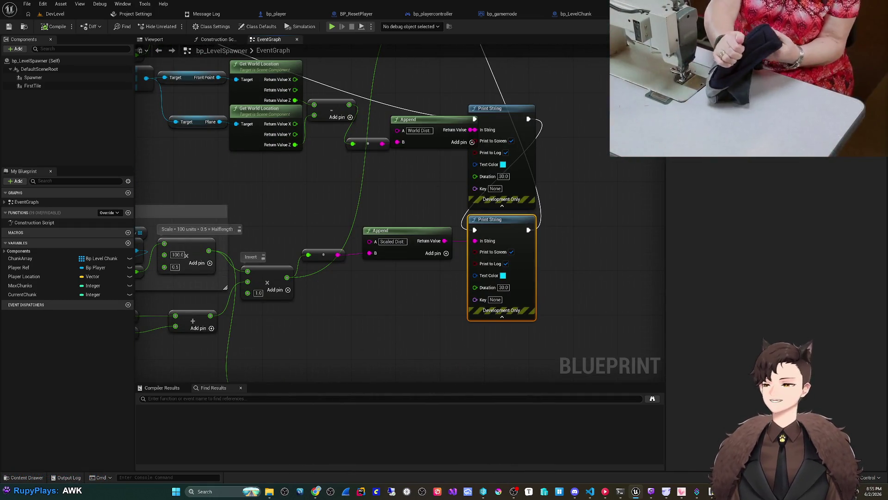
drag(544, 199, 539, 181)
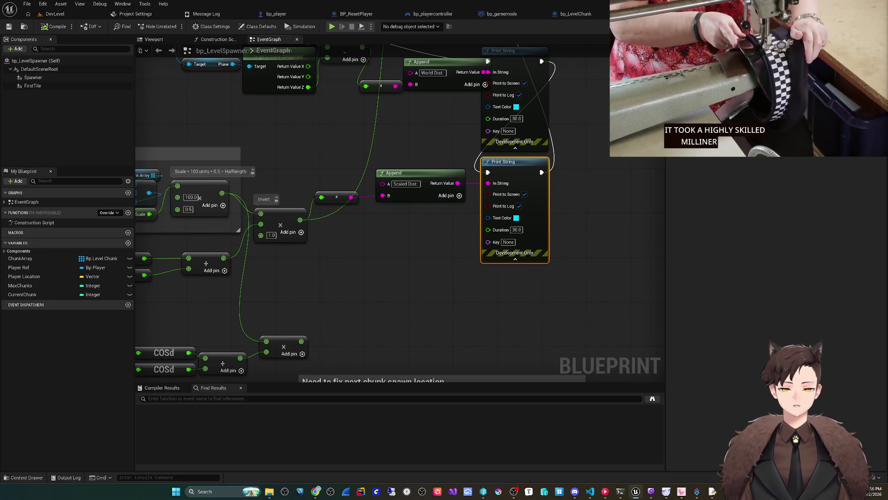
drag(370, 185, 345, 348)
mouse_move(416, 185)
mouse_down()
mouse_move(381, 304)
mouse_move(284, 304)
mouse_move(283, 258)
mouse_up()
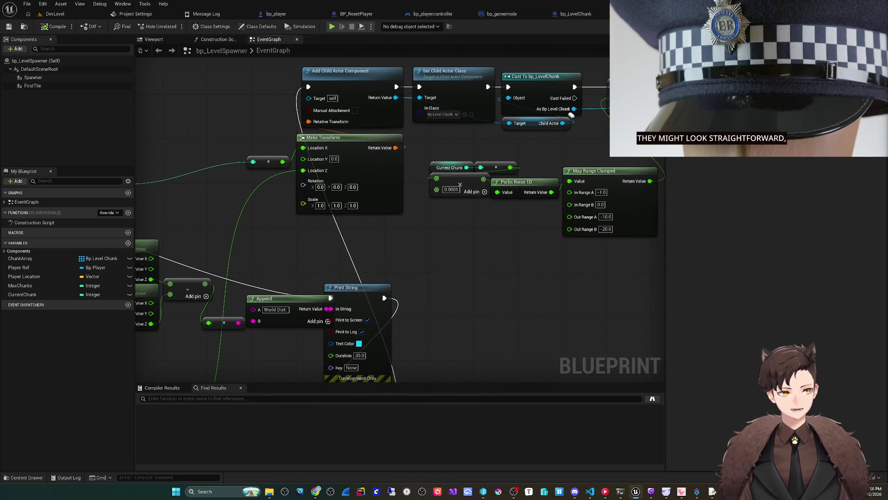
mouse_move(479, 268)
mouse_down()
mouse_move(467, 297)
mouse_move(423, 282)
mouse_move(577, 273)
mouse_up()
mouse_move(406, 264)
mouse_down()
mouse_move(431, 293)
mouse_move(437, 248)
mouse_move(502, 192)
mouse_move(458, 231)
mouse_up()
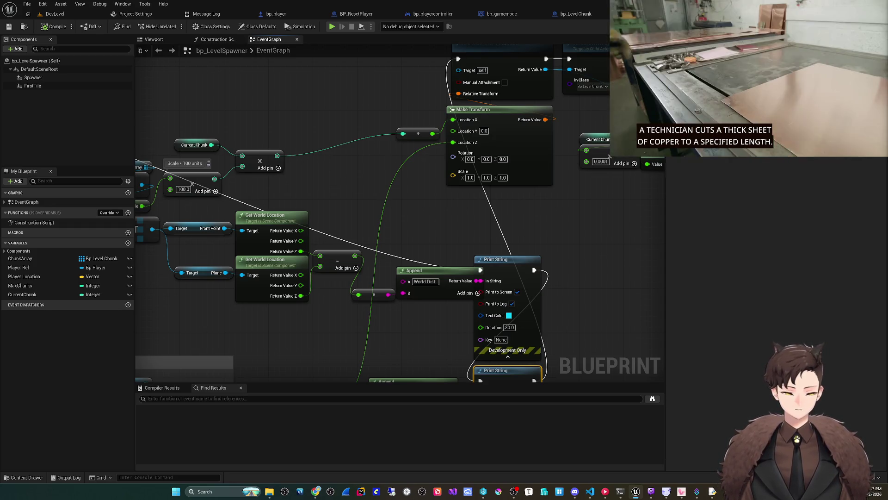
drag(370, 231, 342, 163)
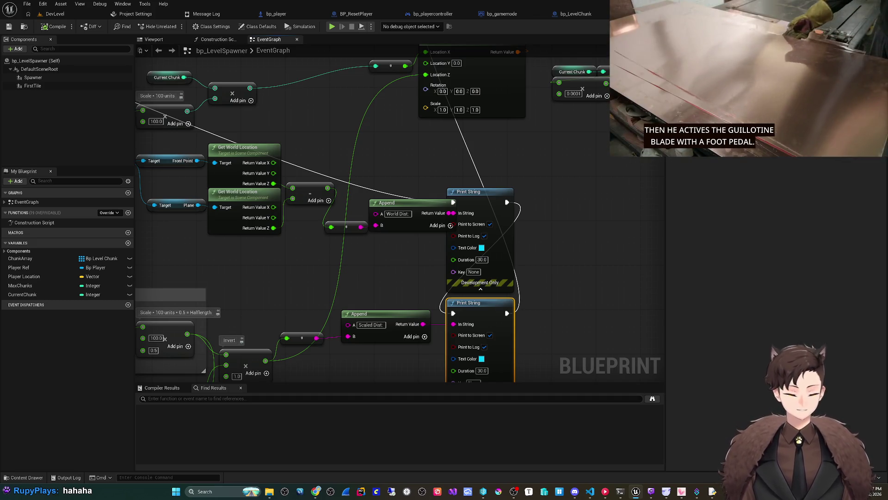
mouse_move(508, 138)
mouse_down()
mouse_move(479, 240)
mouse_move(486, 263)
mouse_move(525, 231)
mouse_move(529, 185)
mouse_up()
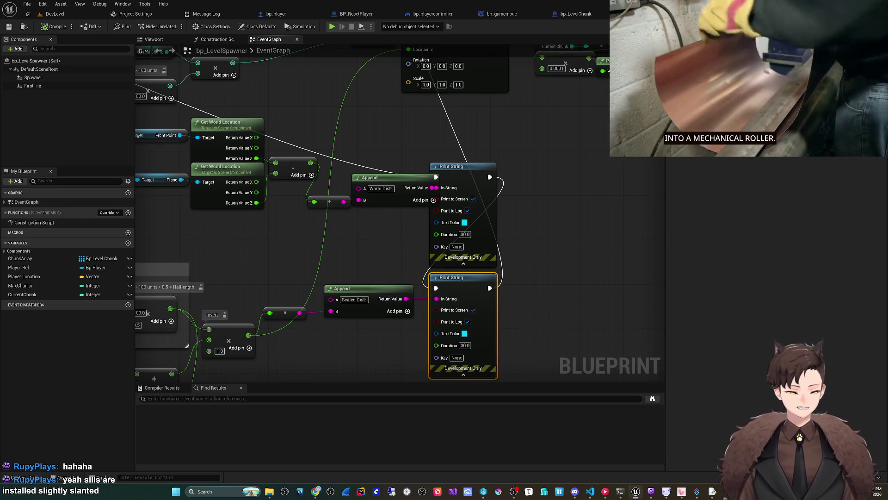
mouse_move(388, 236)
mouse_down()
mouse_move(422, 304)
mouse_move(418, 365)
mouse_up()
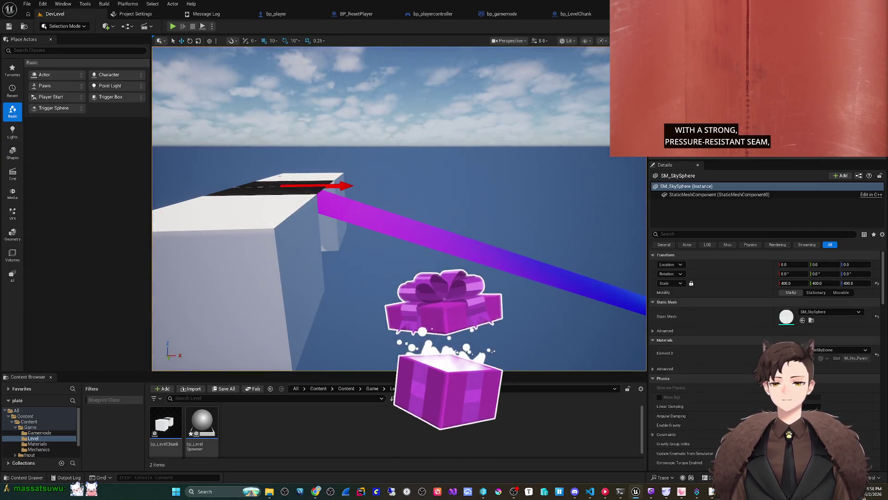
key(alt+p)
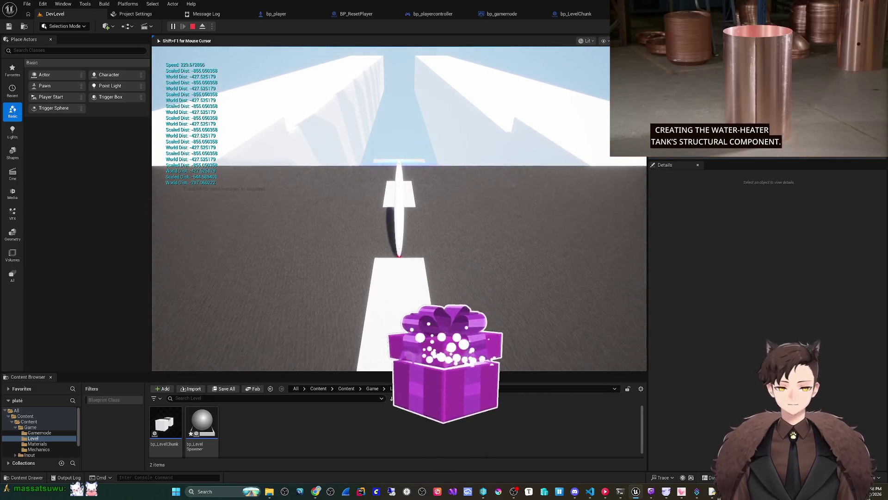
Eject from the pawn with F8 to check the World Dist and Scaled Dist values, then stop playing
key(F8)
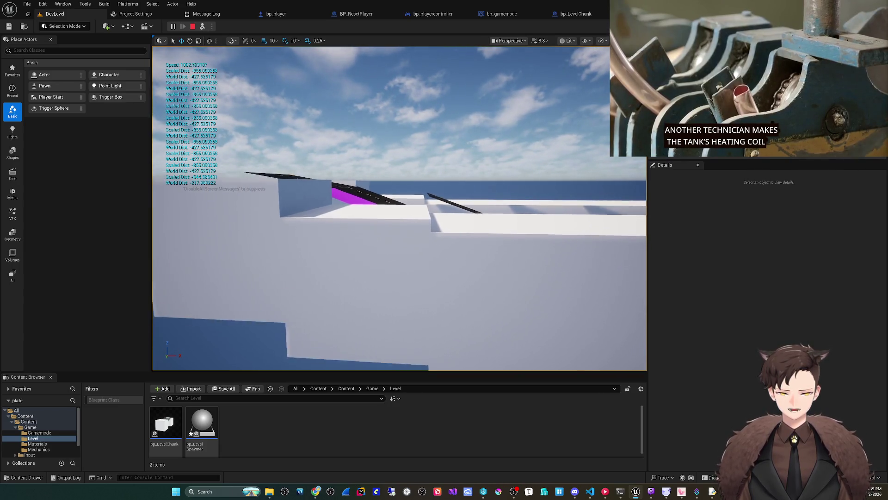
key(Escape)
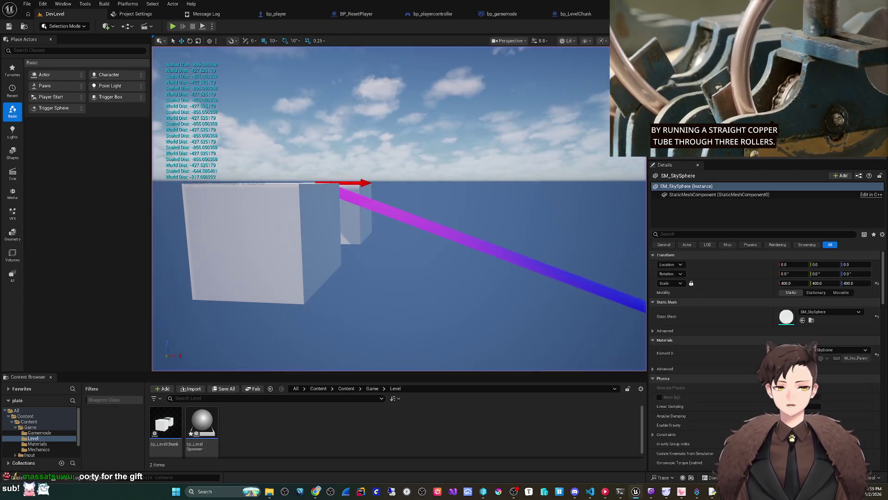
scroll(389, 302, down, 2)
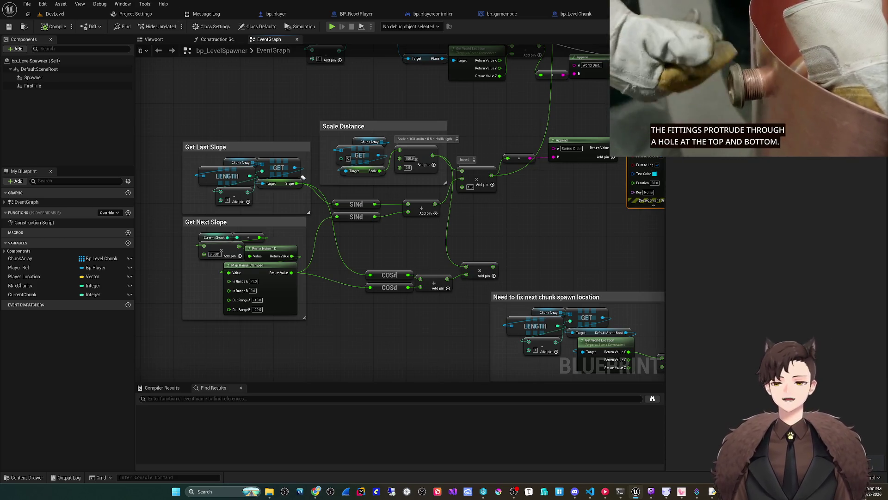
key(alt+Tab)
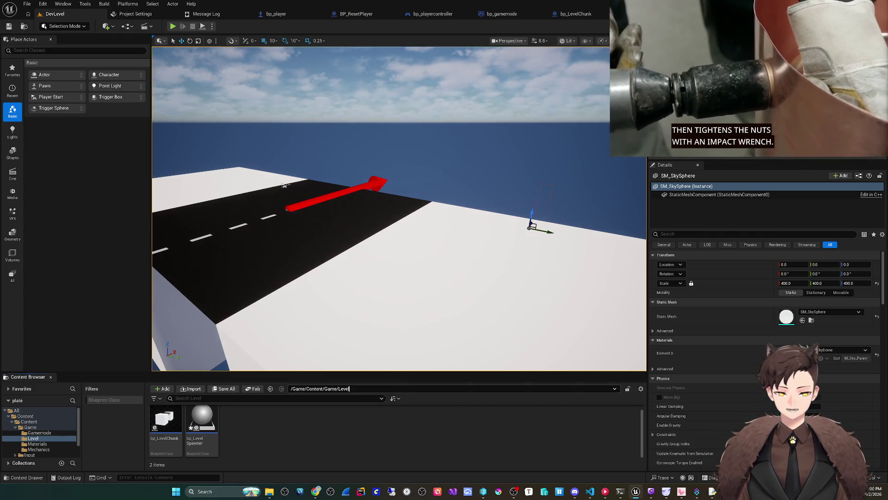
Browse from the Level folder back up to the Game content folder
key(BackSpace)
key(BackSpace)
key(BackSpace)
key(Return)
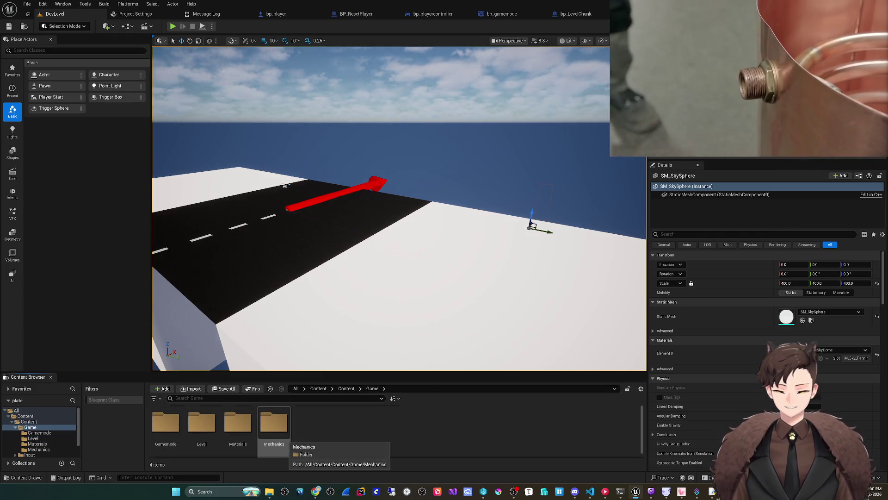
double_click(166, 423)
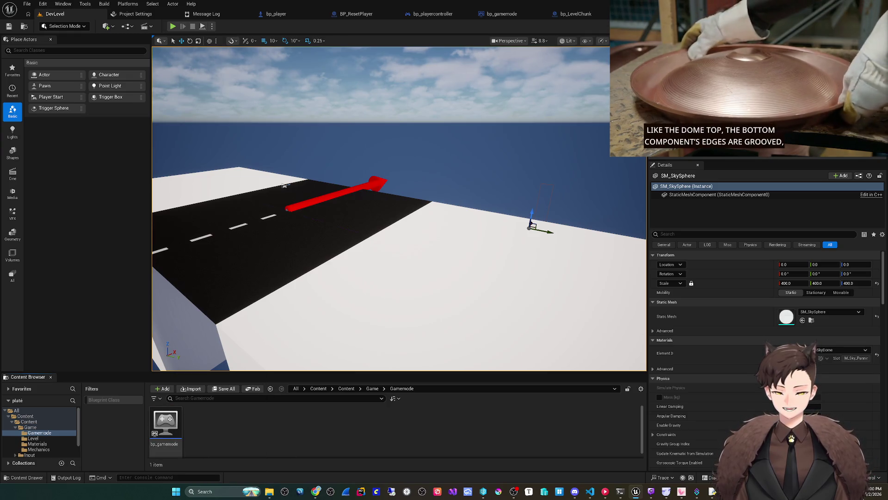
key(BackSpace)
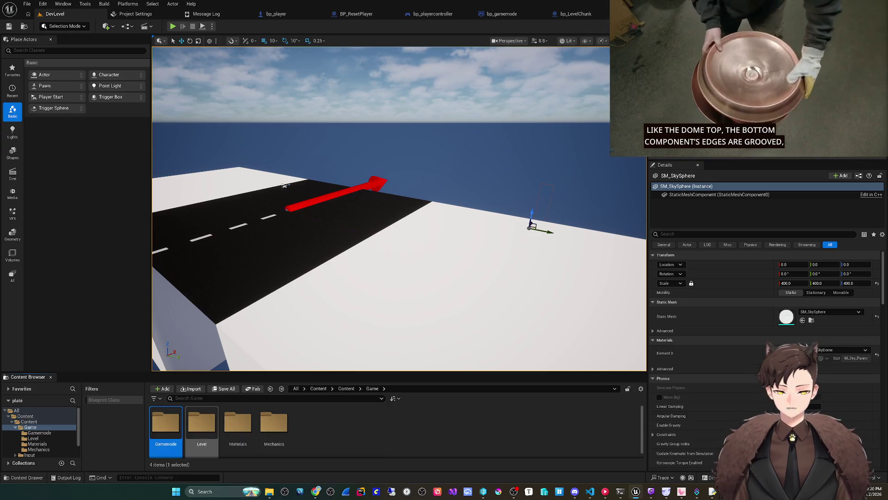
click(351, 434)
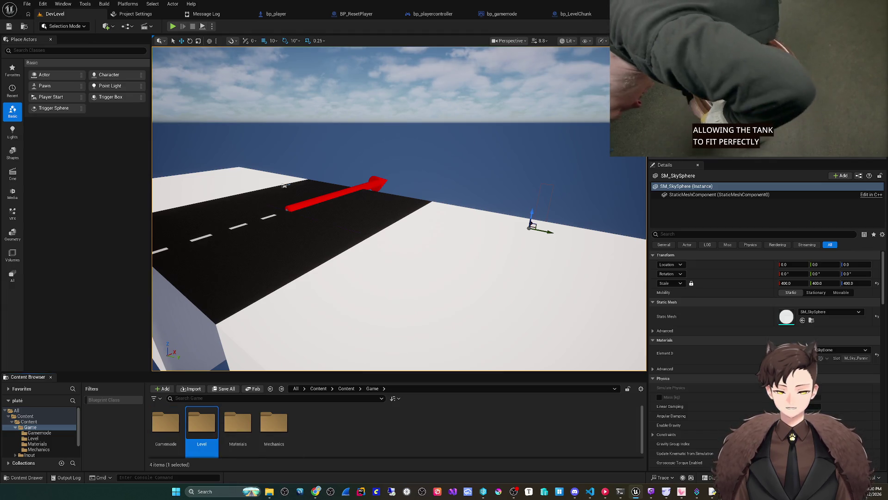
Create a new folder in Game and rename it Actors
right_click(352, 433)
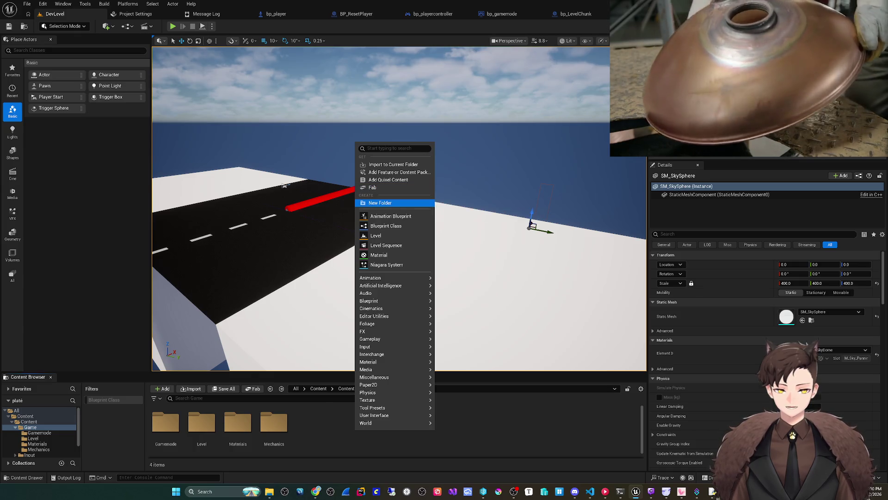
click(377, 202)
key(Return)
key(Delete)
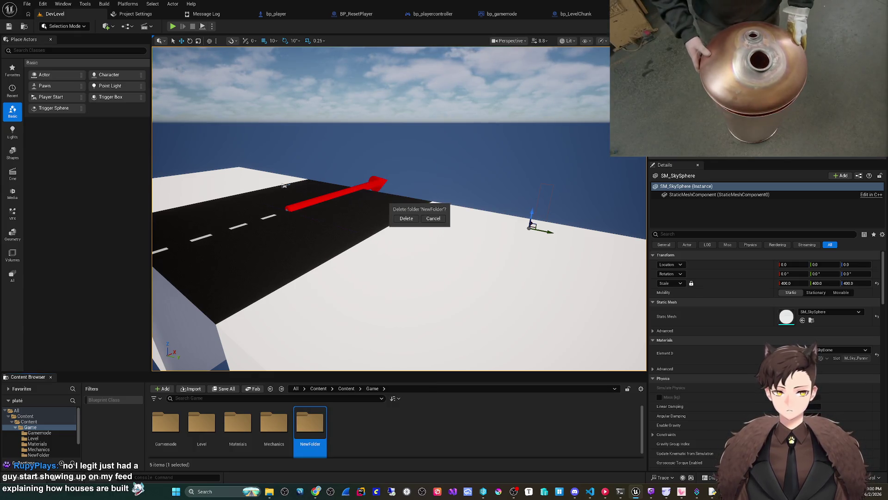
key(Escape)
right_click(319, 434)
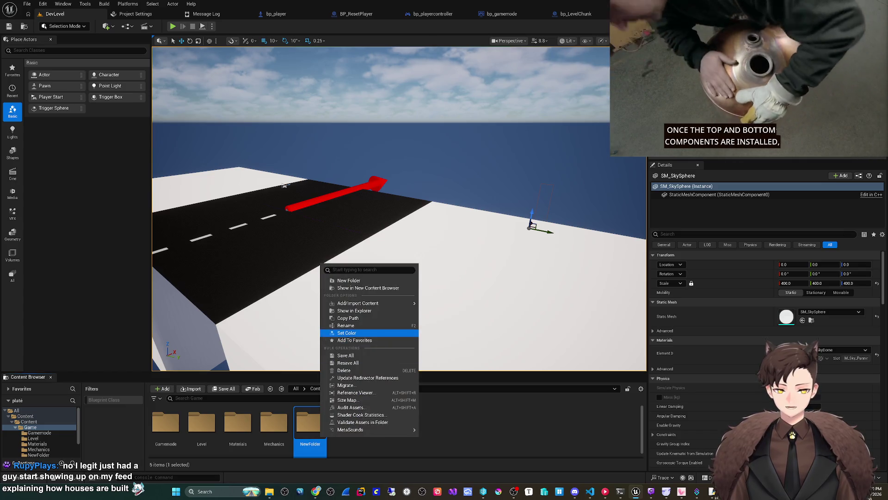
click(345, 326)
text(s)
key(Return)
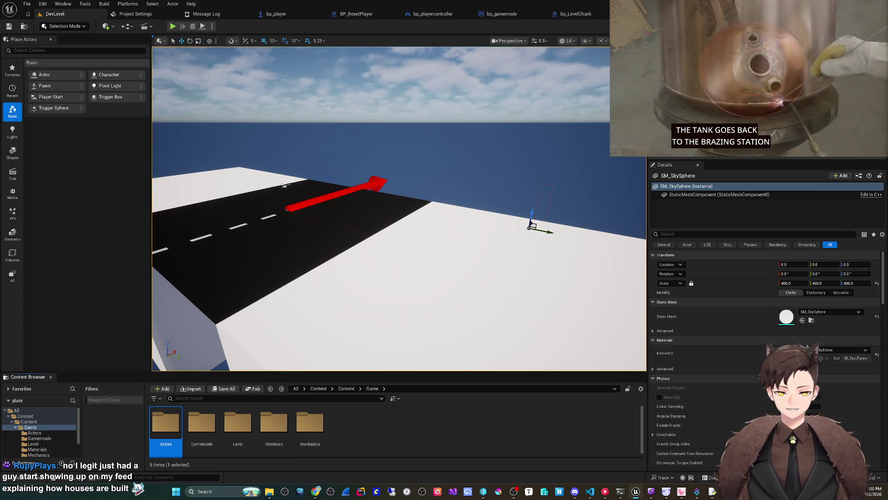
Inside Actors, create an Actor Blueprint class named bp_morshroom and open it
double_click(165, 422)
right_click(166, 424)
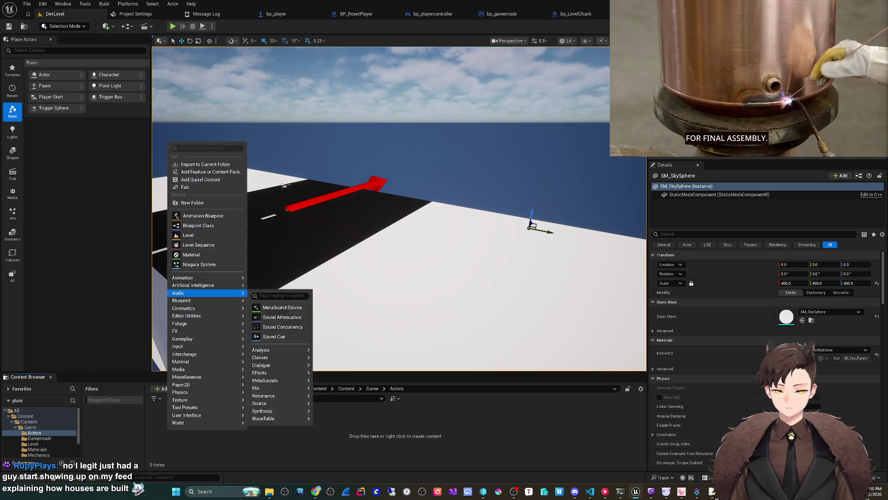
click(209, 224)
click(376, 193)
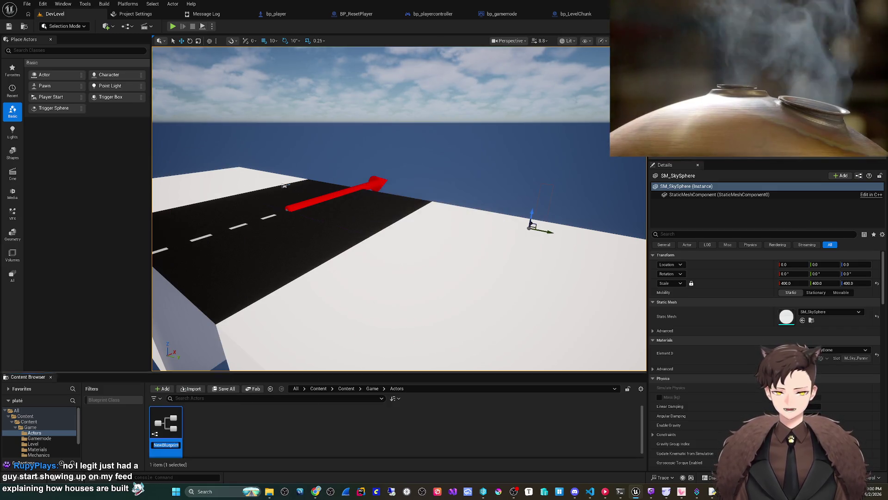
text(bp_)
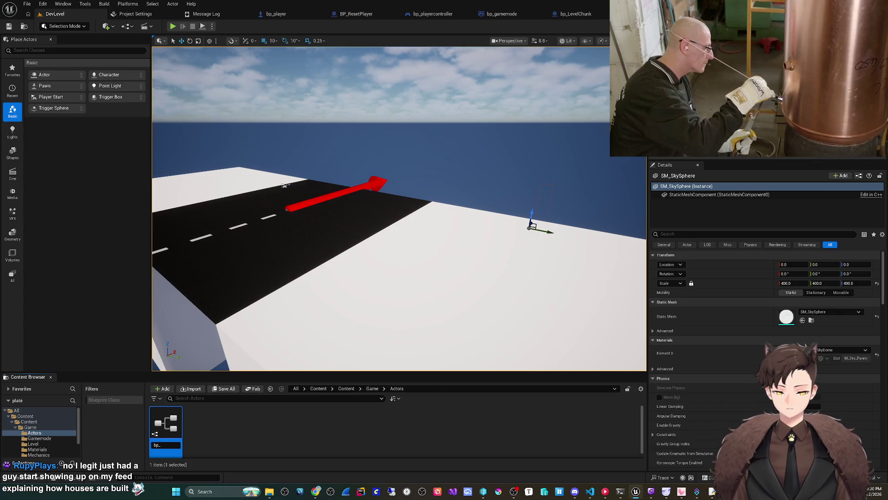
text(morshroom)
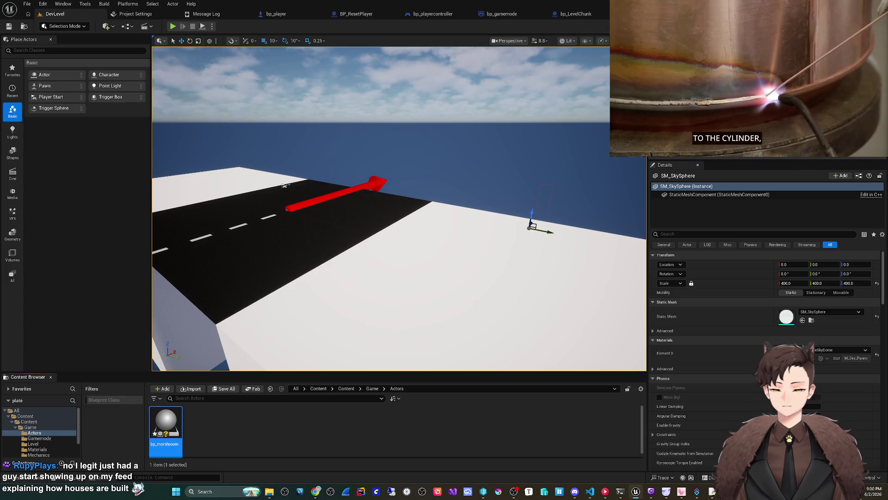
key(Return)
click(16, 49)
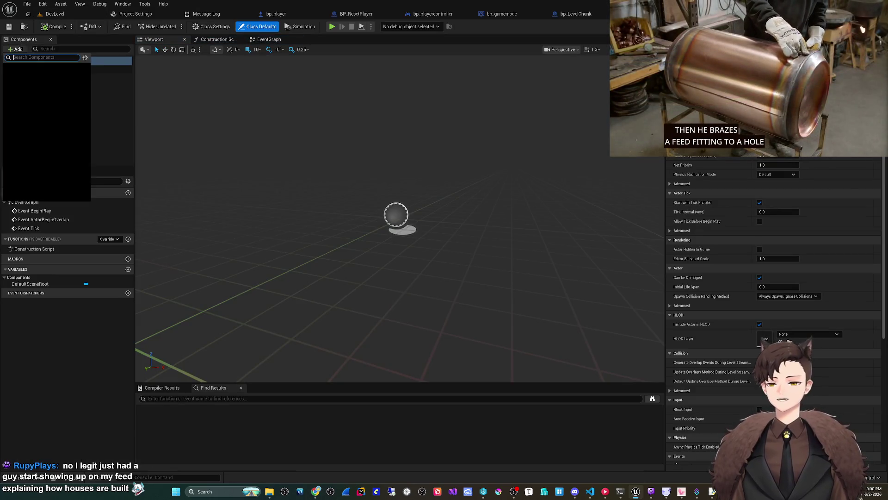
Add a Cylinder component and a Sphere component to bp_morshroom
text(cyl)
key(Return)
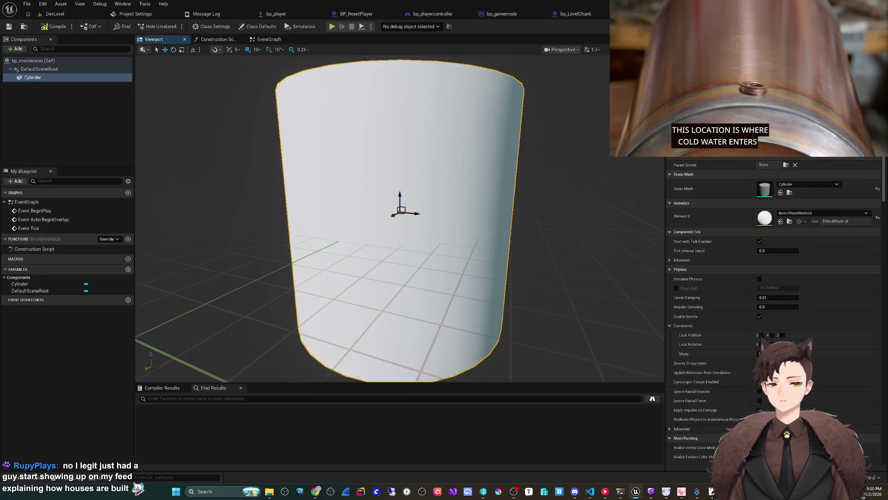
click(16, 49)
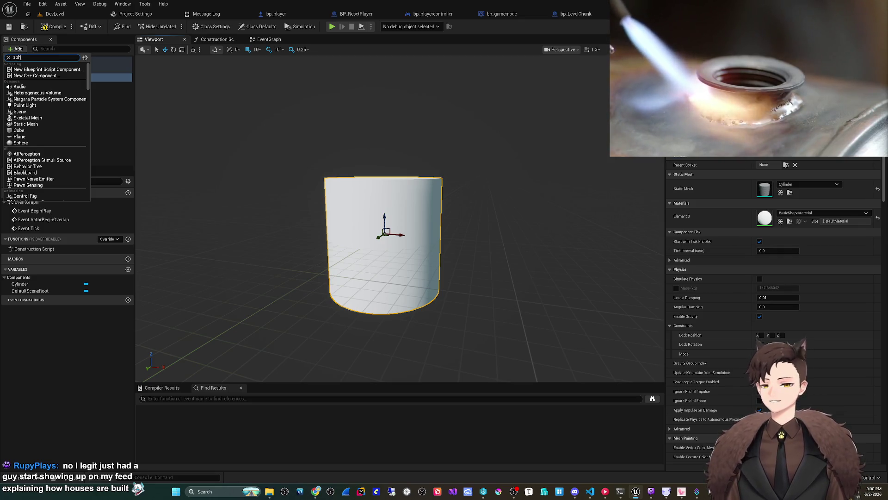
text(e)
key(Escape)
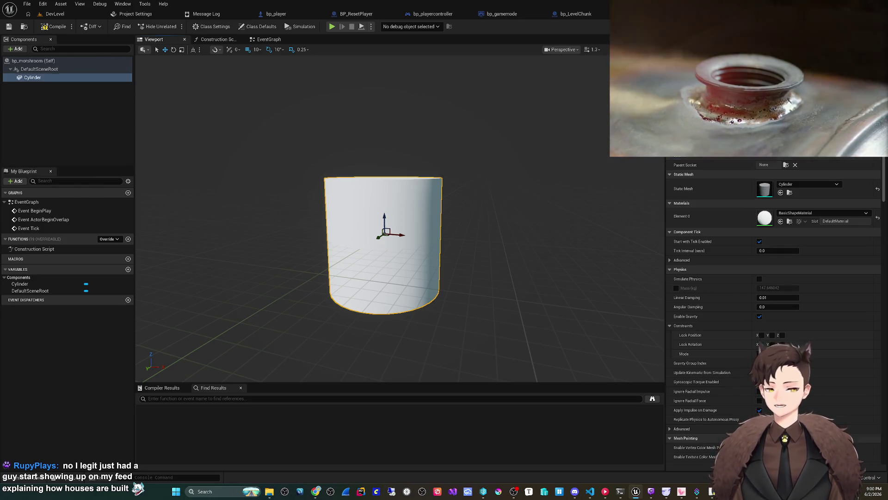
key(Return)
Move the sphere onto the cylinder top, scale it up and flatten it into a cap
key(f)
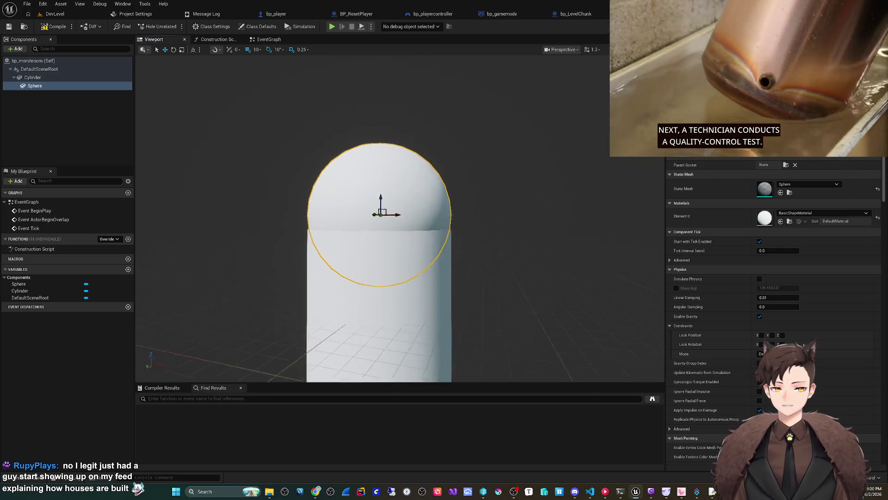
drag(367, 188, 384, 176)
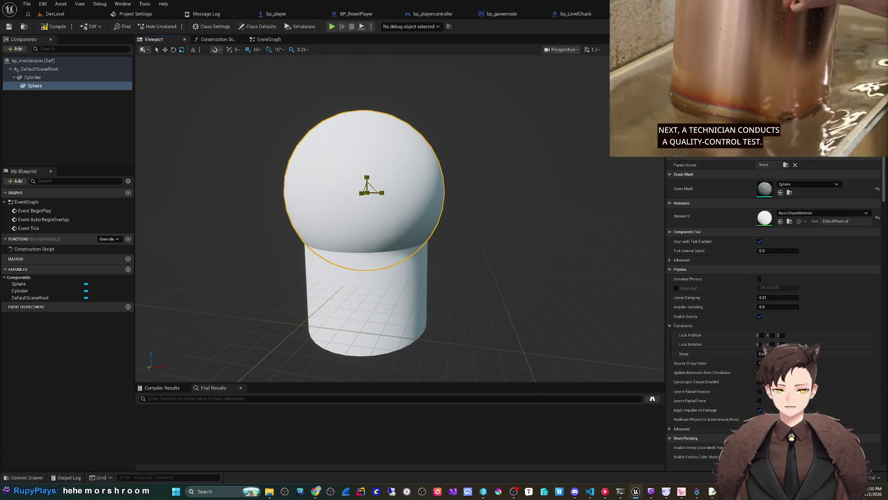
drag(462, 277, 486, 275)
drag(406, 174, 406, 180)
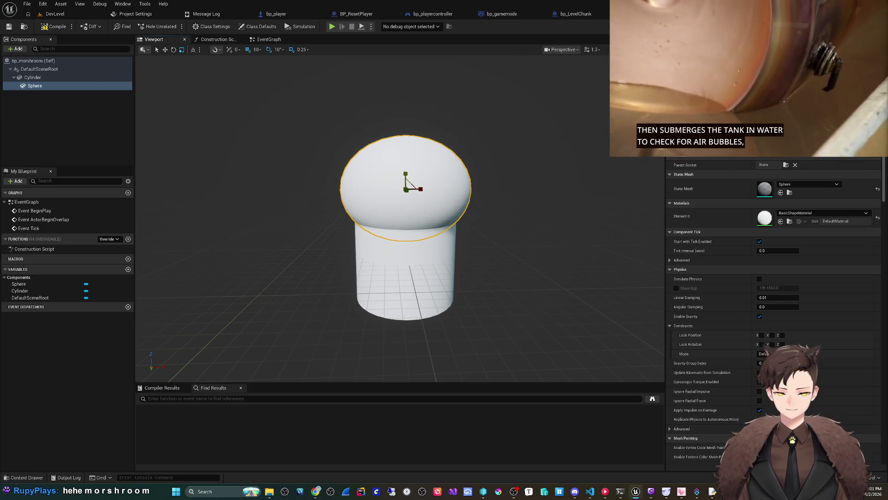
drag(462, 278, 483, 276)
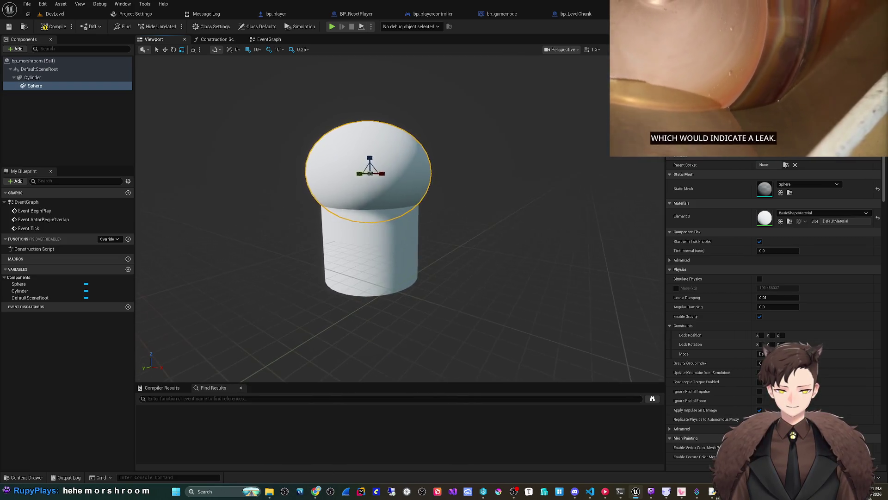
scroll(400, 213, up, 3)
Inspect the Cylinder stem and Sphere cap from several angles, then return to DevLevel
click(365, 259)
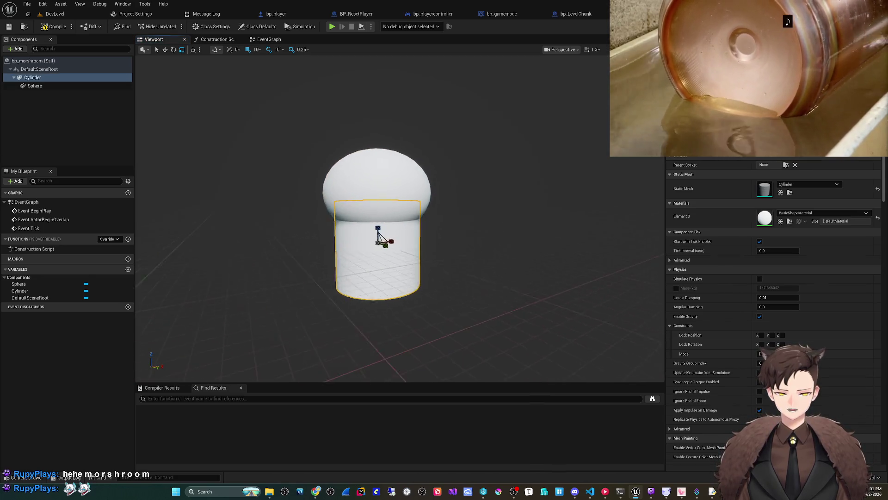
drag(401, 240, 377, 245)
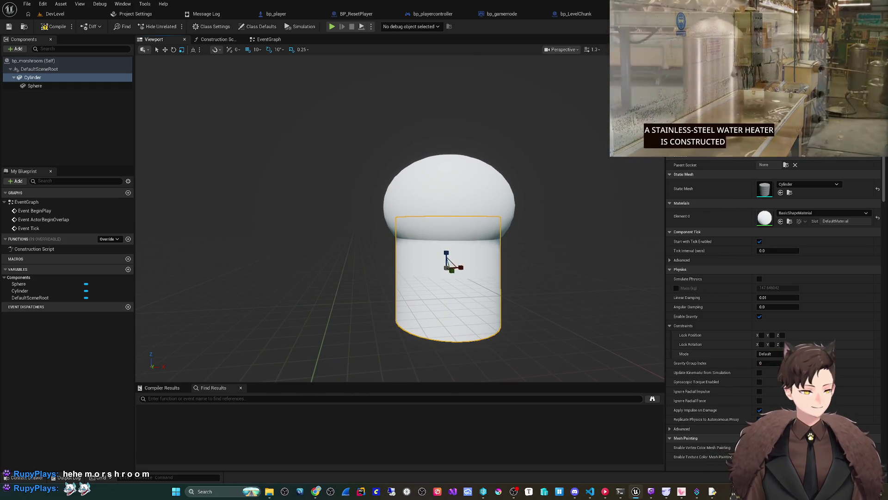
drag(377, 245, 367, 246)
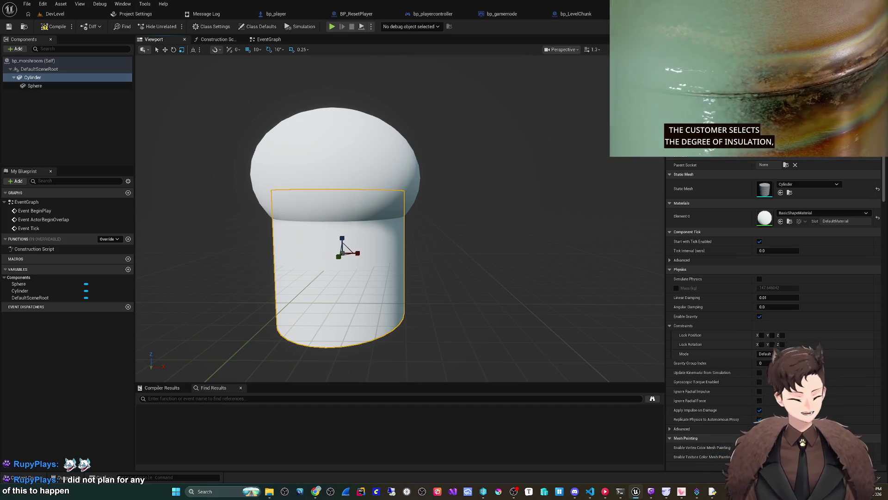
mouse_move(400, 217)
mouse_down()
mouse_move(400, 241)
mouse_move(370, 185)
mouse_up()
click(397, 231)
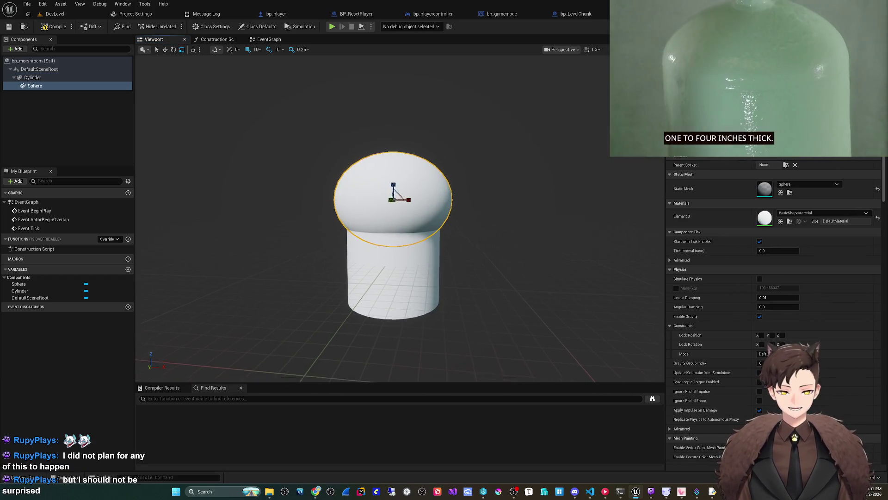
key(f)
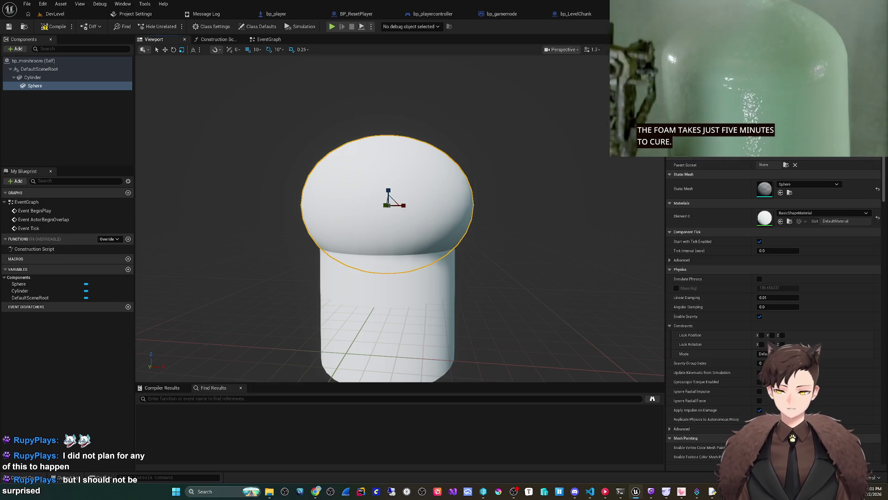
mouse_move(398, 232)
mouse_down()
mouse_move(416, 212)
mouse_move(417, 222)
mouse_move(416, 204)
mouse_move(411, 219)
mouse_move(393, 215)
mouse_up()
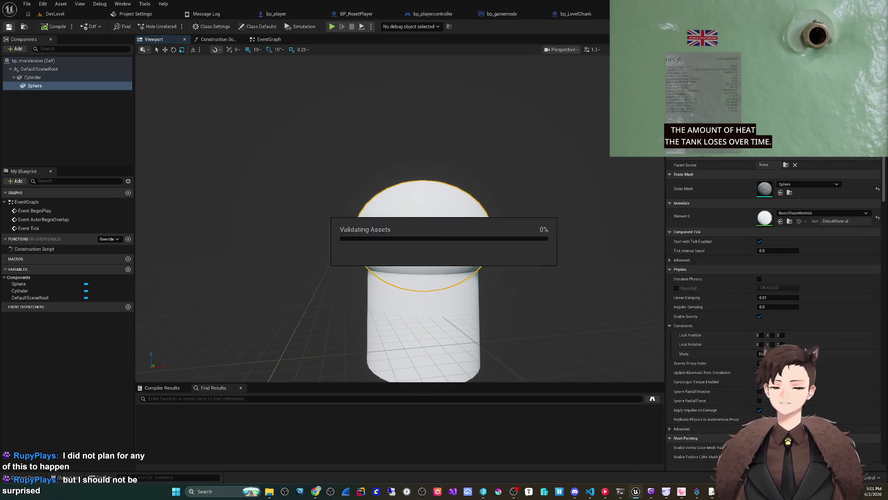
click(54, 14)
drag(398, 208, 386, 197)
Place bp_morshroom on the white floor and lower its Cylinder stem by 50 in the blueprint
drag(166, 423, 460, 282)
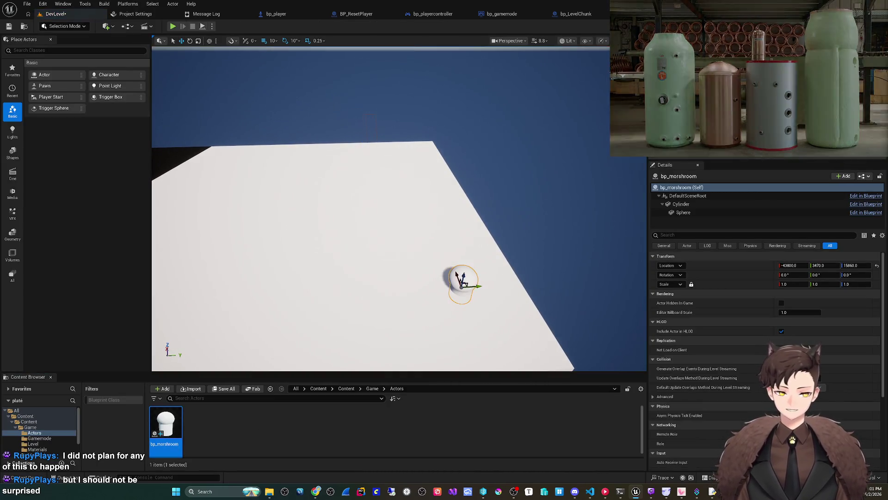
key(f)
click(866, 212)
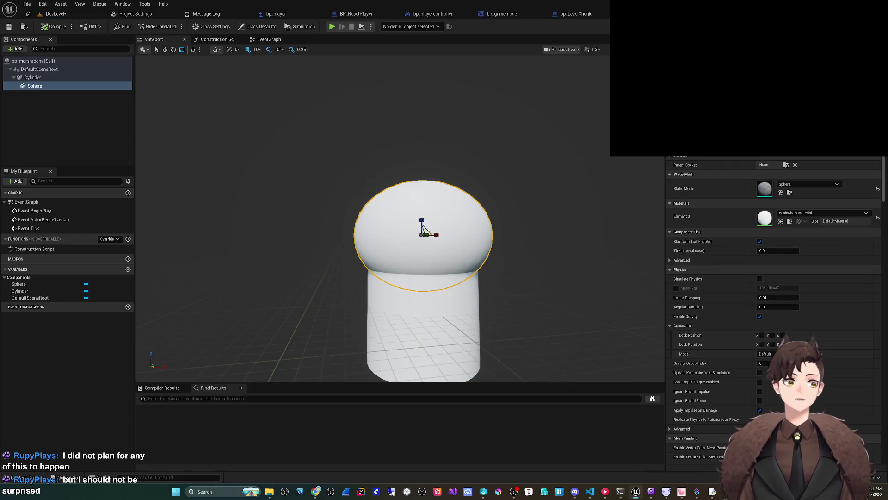
click(40, 69)
click(32, 77)
scroll(384, 281, up, 1)
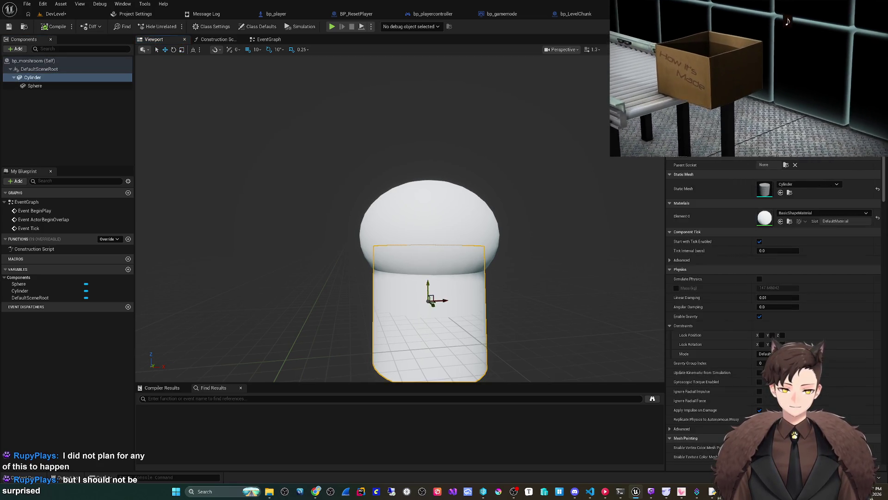
key(f)
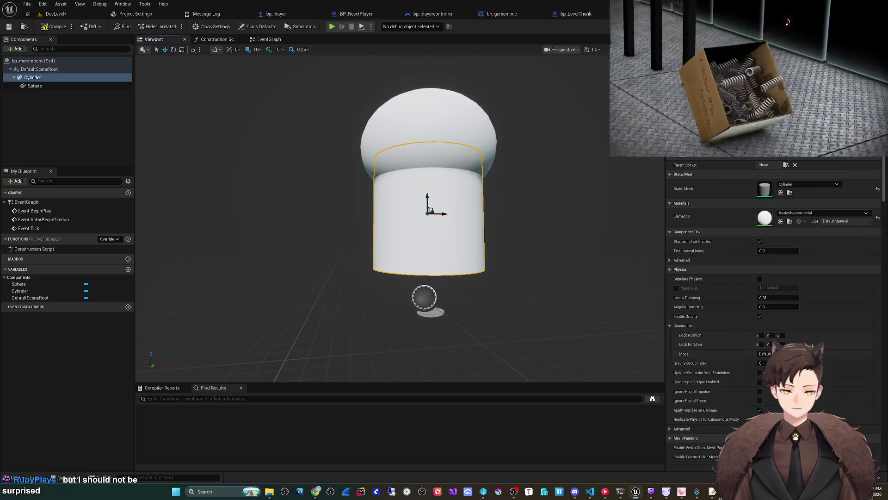
drag(427, 196, 428, 226)
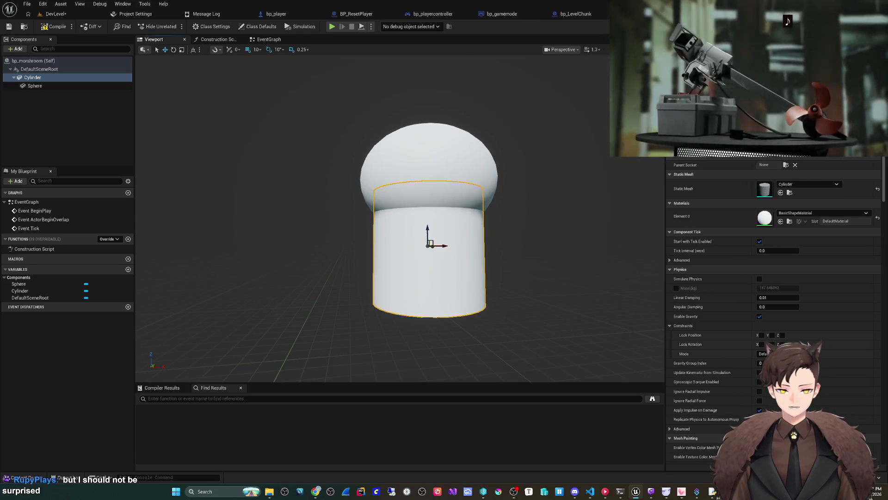
Back in DevLevel, dismiss the check-out prompt and view the mushroom on the platform
click(56, 14)
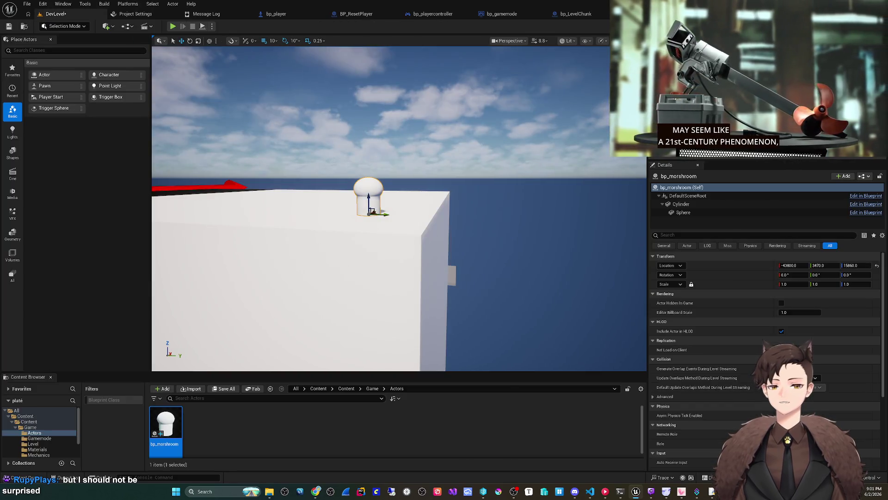
click(452, 323)
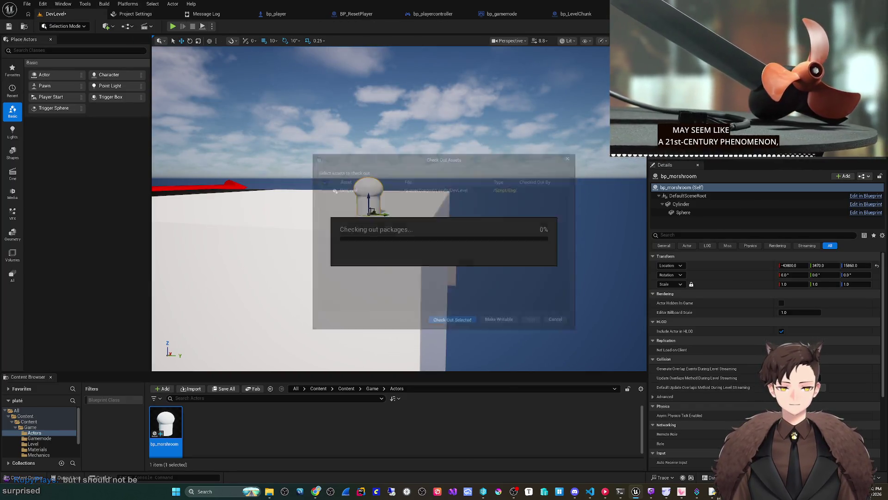
key(f)
scroll(409, 227, down, 3)
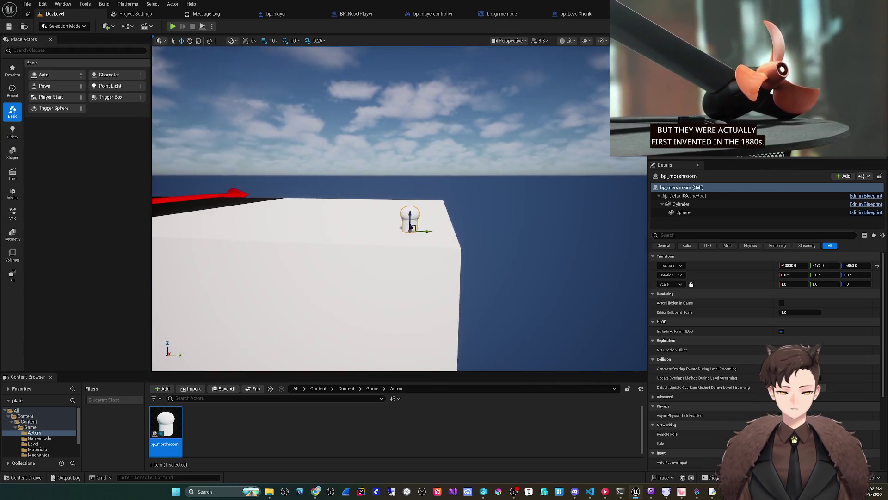
scroll(409, 226, up, 5)
mouse_move(219, 175)
mouse_down()
mouse_move(219, 199)
mouse_move(259, 199)
mouse_move(219, 175)
mouse_move(250, 188)
mouse_up()
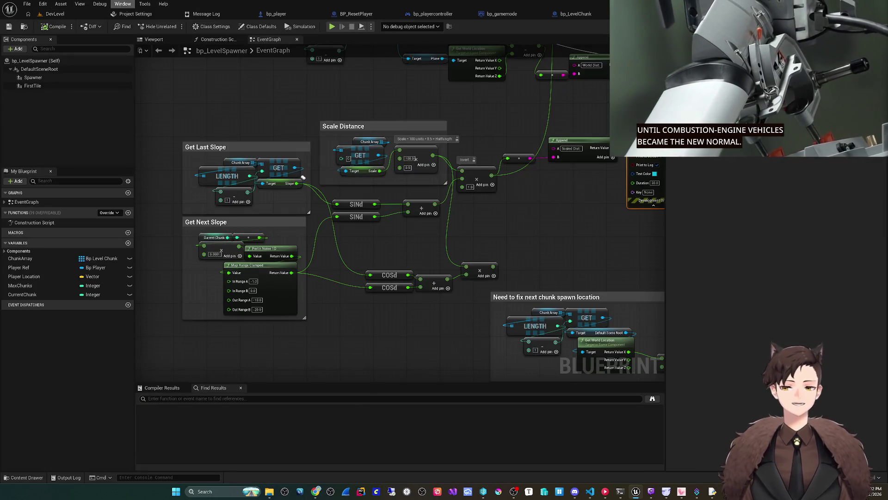
click(27, 3)
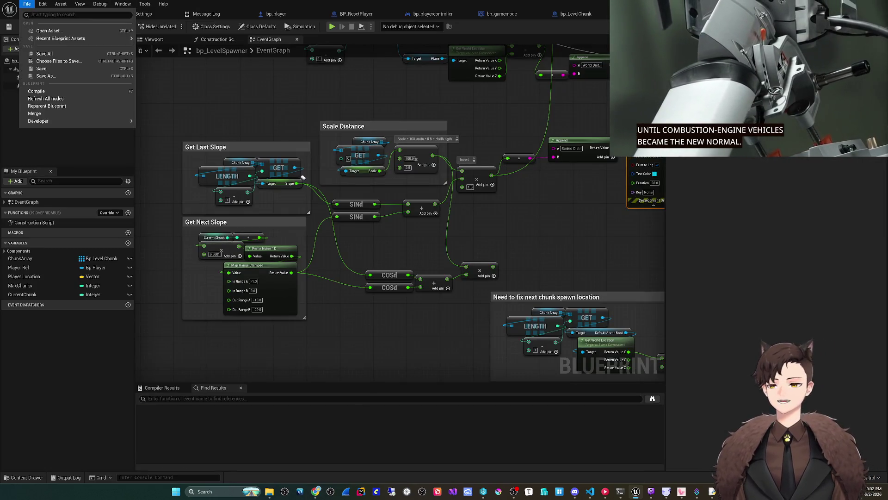
Save bp_LevelSpawner with Ctrl+S, checking out the asset when prompted
key(ctrl+s)
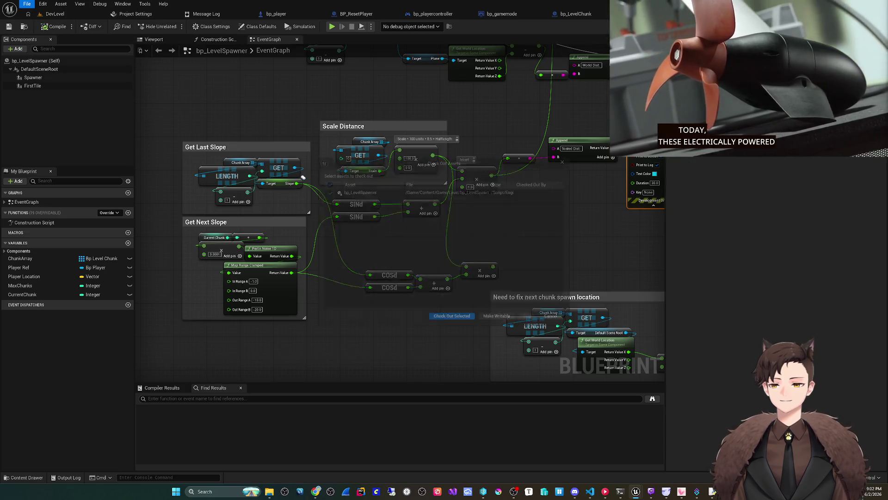
key(Return)
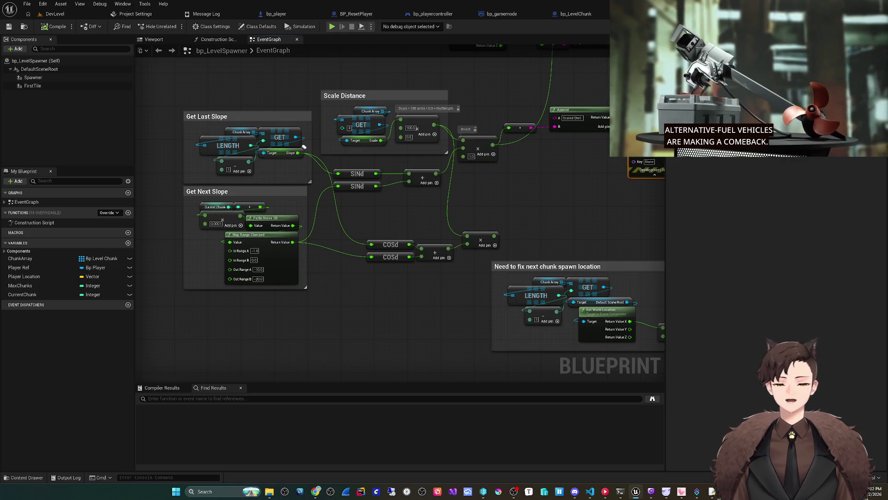
drag(462, 293, 446, 312)
drag(357, 304, 379, 306)
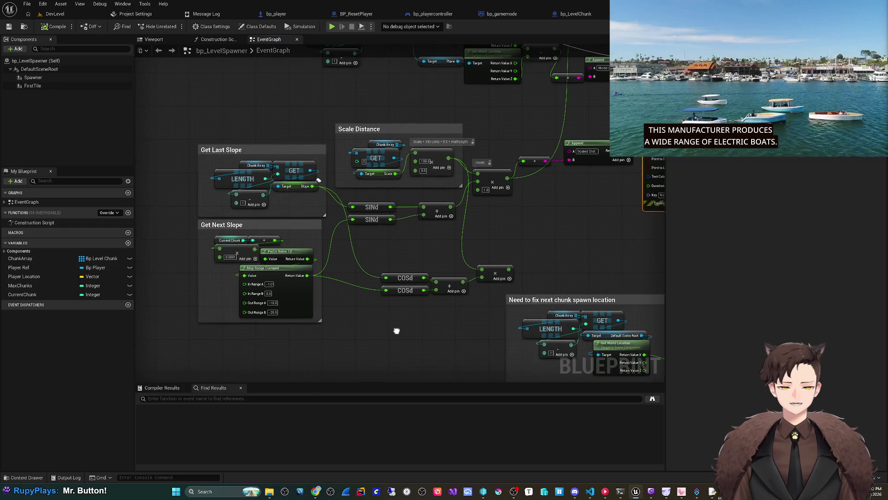
scroll(394, 154, up, 2)
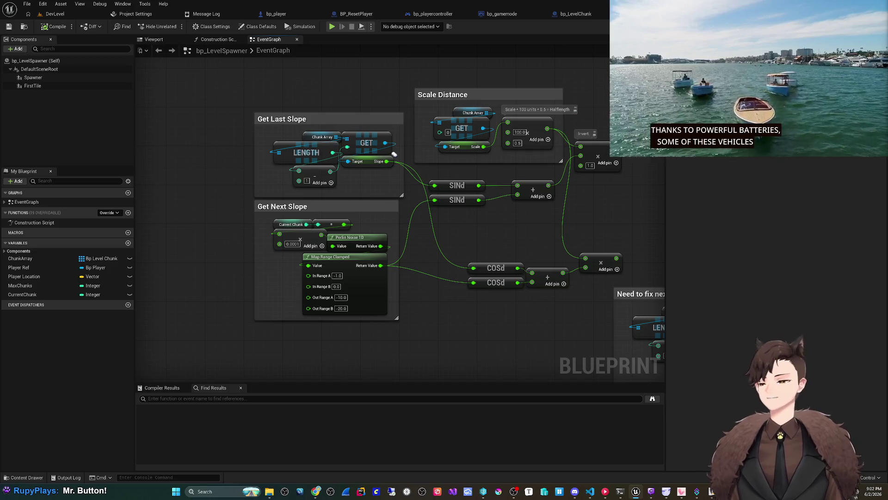
Review the LENGTH, subtract, Slope getter, Map Range Clamped, COSd and Print String nodes
click(326, 150)
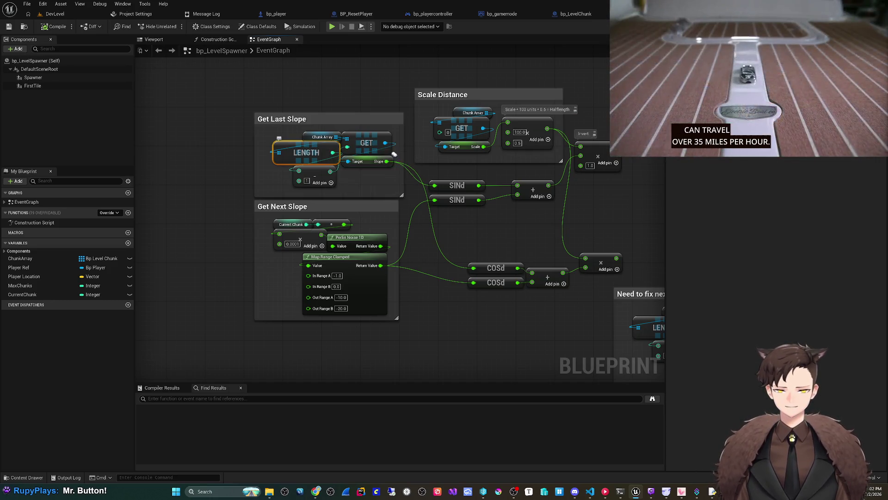
click(314, 175)
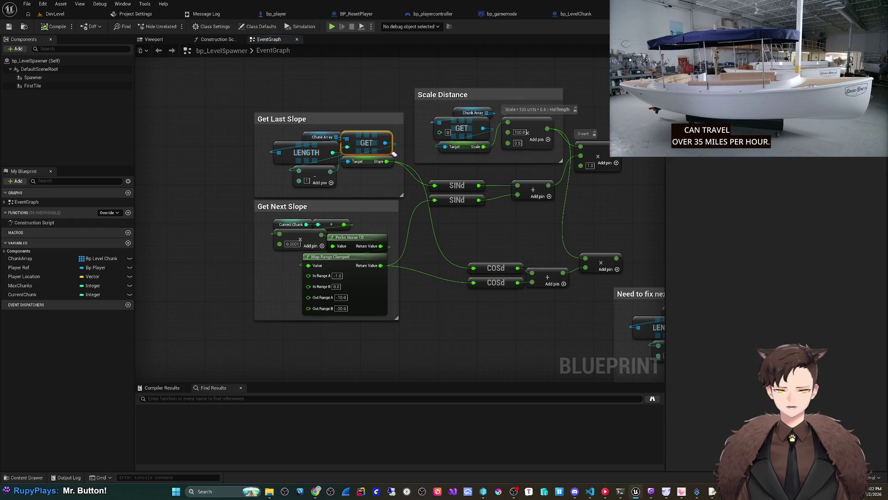
click(393, 159)
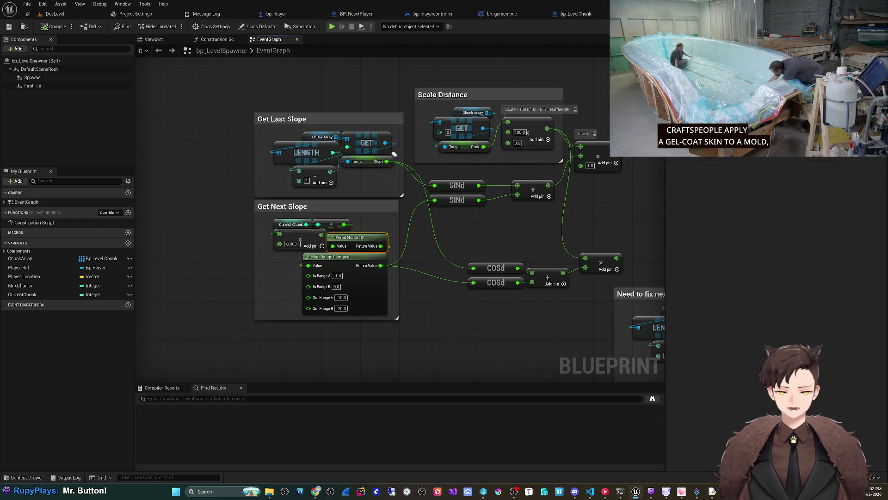
click(308, 250)
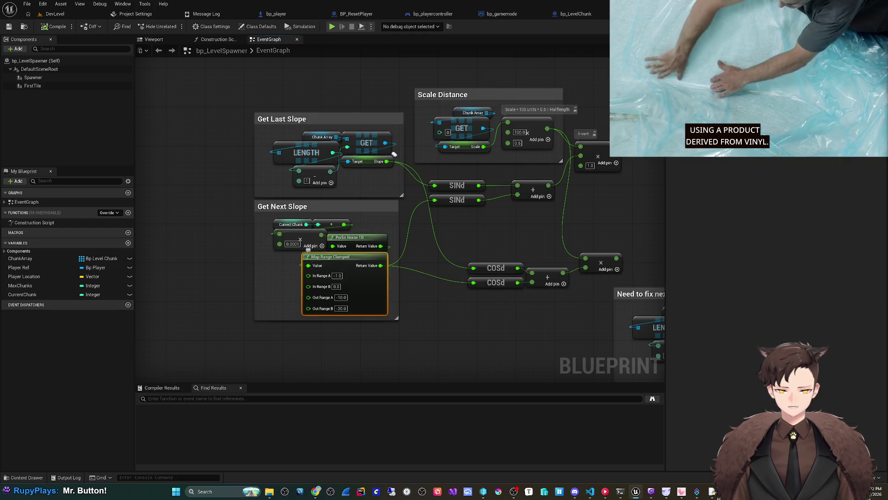
drag(395, 154, 274, 197)
drag(437, 238, 360, 258)
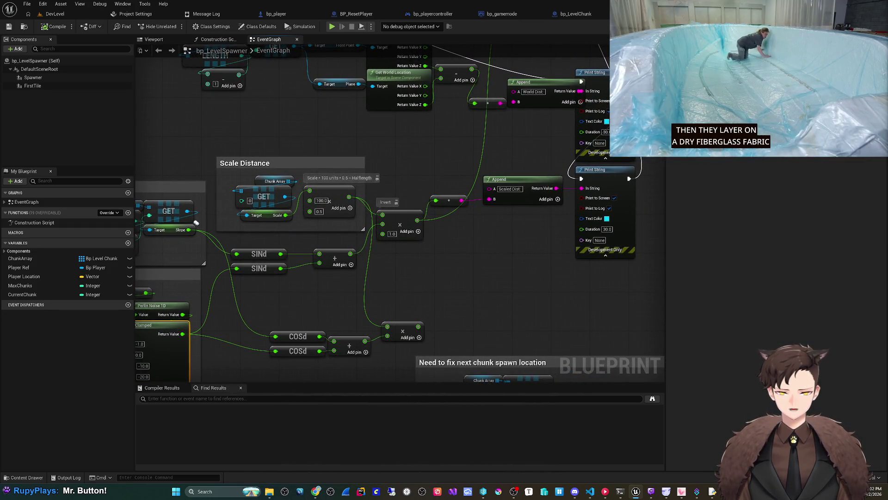
drag(382, 216, 370, 221)
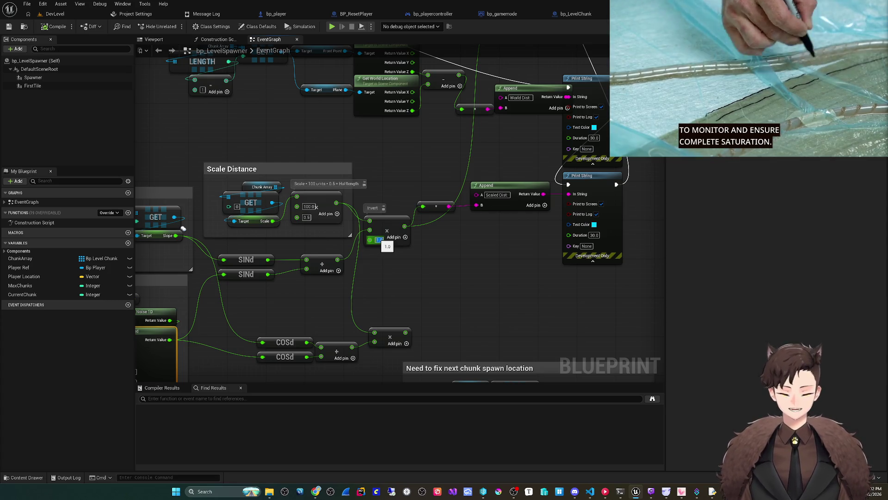
mouse_move(183, 228)
mouse_down()
mouse_move(159, 274)
mouse_move(158, 244)
mouse_up()
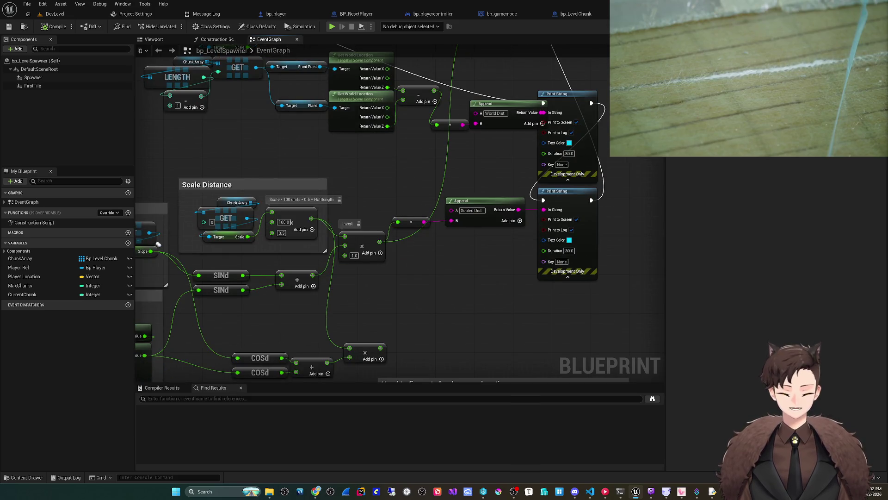
mouse_move(158, 244)
mouse_down()
mouse_move(176, 291)
mouse_move(167, 378)
mouse_move(130, 438)
mouse_move(92, 436)
mouse_up()
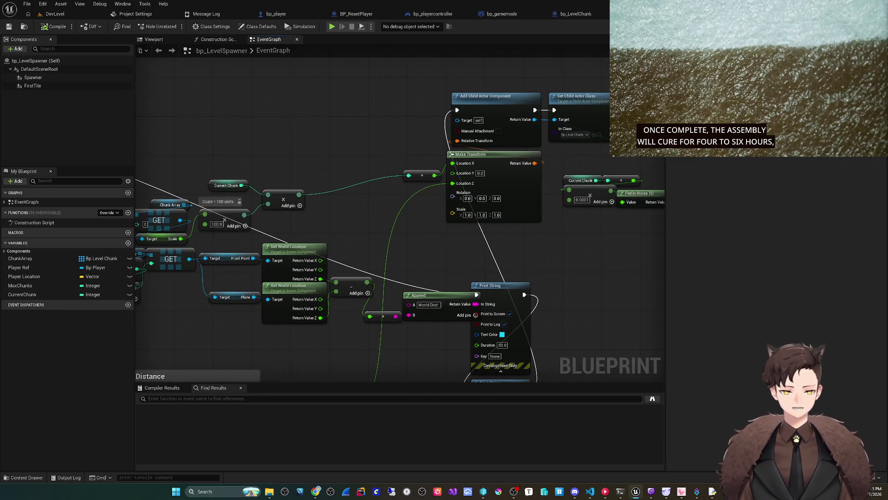
drag(421, 352, 446, 173)
Delete the World Dist and Scaled Dist Append and Print String debug nodes
scroll(500, 273, down, 2)
scroll(324, 231, up, 2)
scroll(383, 259, down, 2)
scroll(383, 259, up, 2)
mouse_move(134, 364)
mouse_down()
mouse_move(242, 248)
mouse_move(353, 208)
mouse_move(374, 177)
mouse_move(483, 270)
mouse_move(460, 276)
mouse_move(470, 248)
mouse_move(444, 244)
mouse_move(422, 280)
mouse_move(450, 222)
mouse_move(431, 234)
mouse_move(418, 370)
mouse_move(451, 275)
mouse_move(405, 353)
mouse_move(414, 274)
mouse_up()
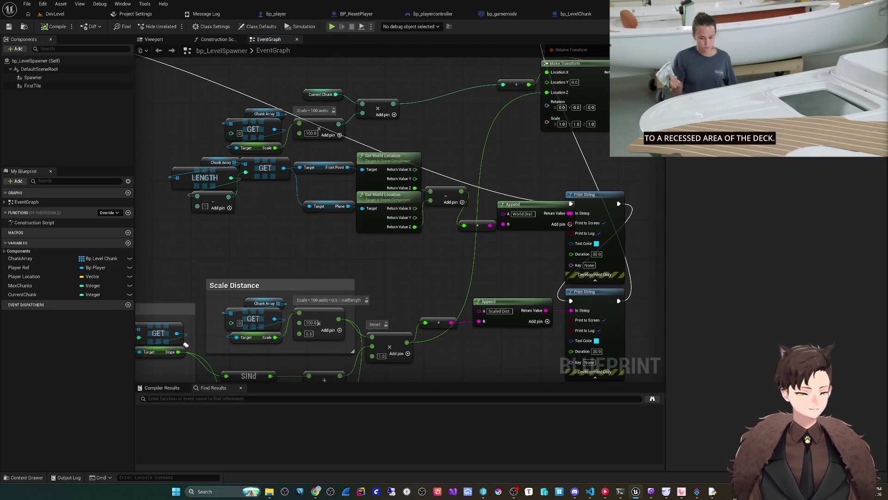
mouse_move(414, 274)
mouse_down()
mouse_move(392, 257)
mouse_move(484, 326)
mouse_move(370, 334)
mouse_move(501, 157)
mouse_up()
scroll(393, 258, down, 2)
key(Delete)
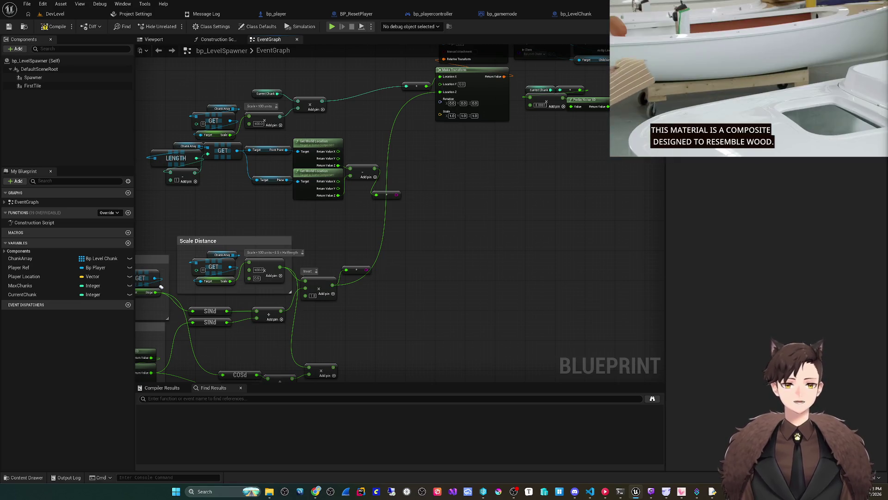
scroll(263, 167, down, 3)
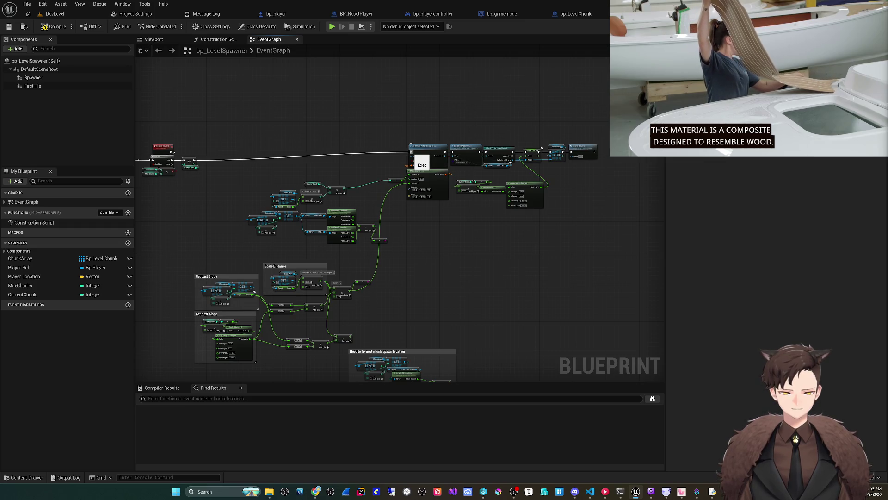
scroll(419, 193, up, 4)
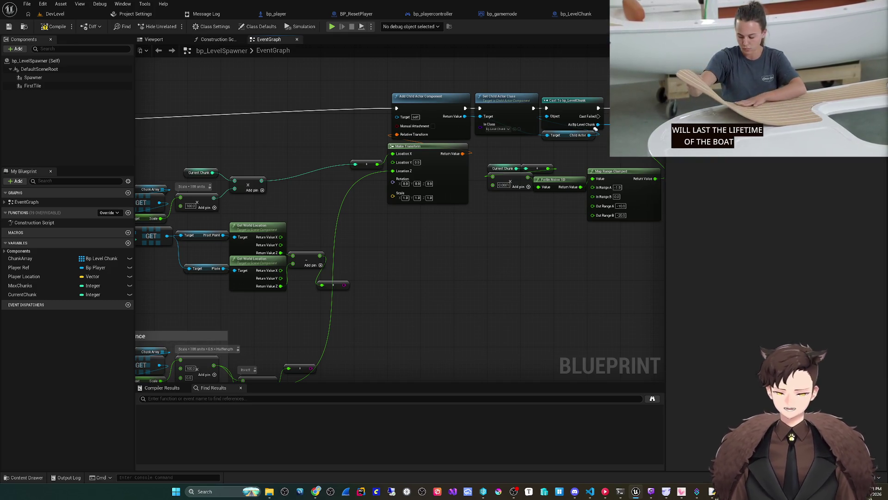
click(60, 4)
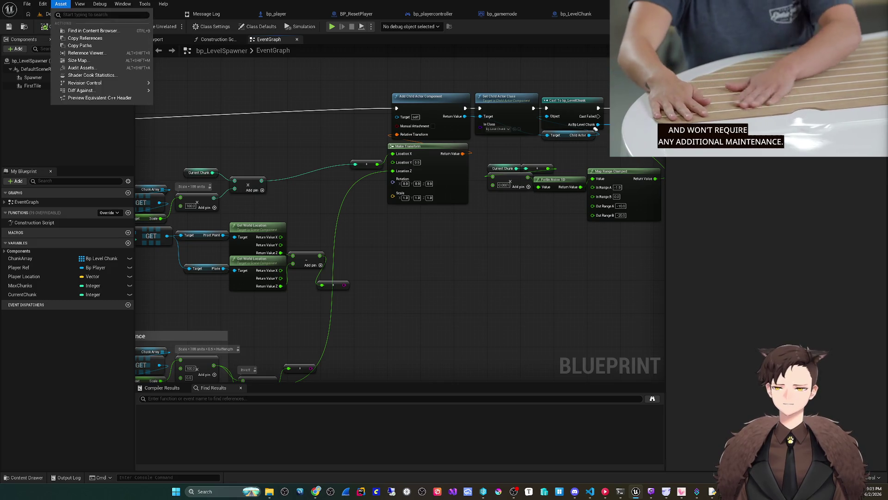
Play DevLevel, eject with F8 to view the spawned road chunks, then stop with Esc
click(48, 14)
click(172, 26)
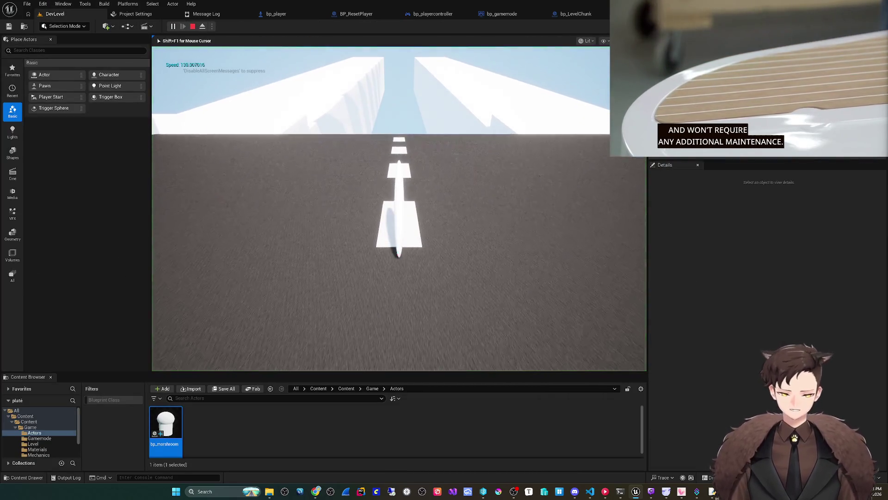
key(F8)
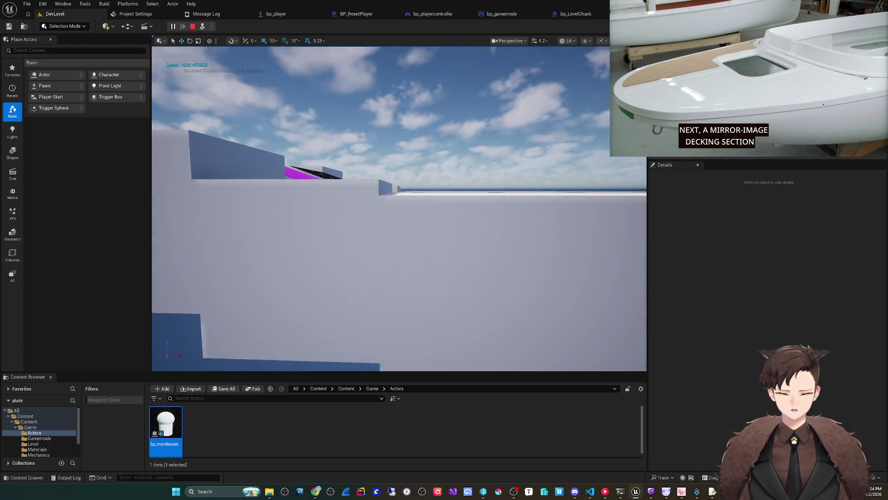
key(Escape)
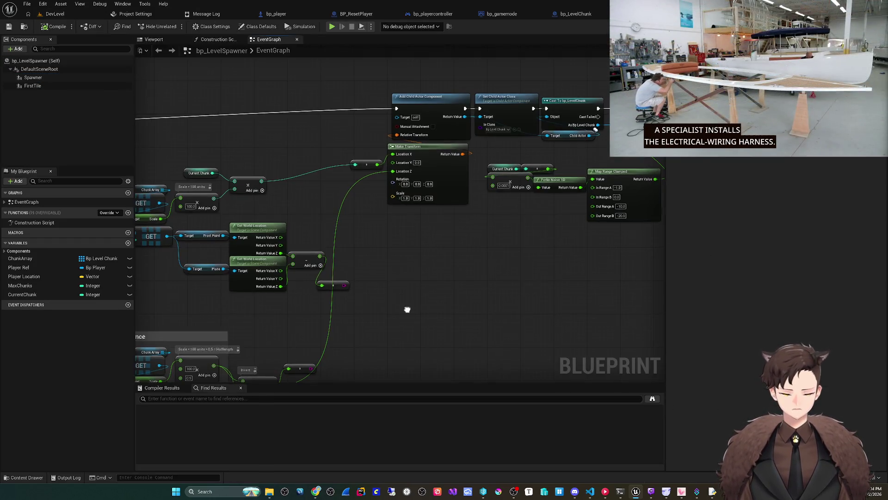
drag(407, 309, 488, 236)
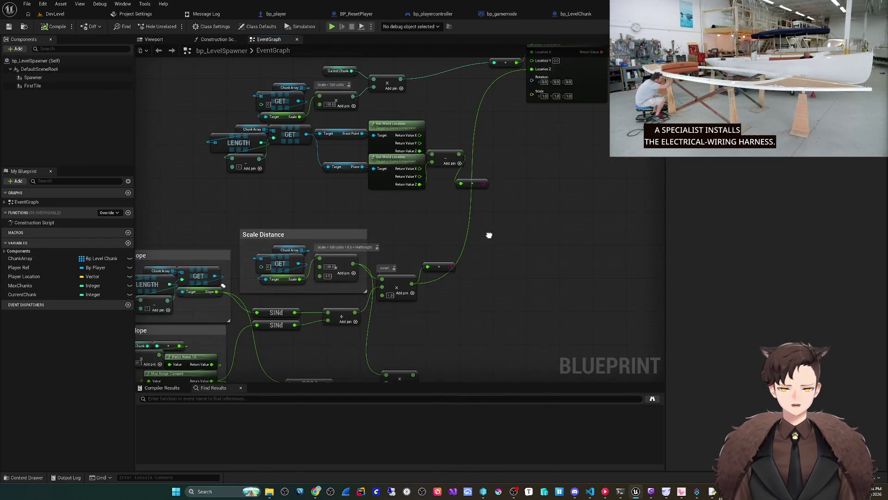
mouse_move(175, 348)
mouse_down()
mouse_move(251, 243)
mouse_move(196, 285)
mouse_move(203, 315)
mouse_move(234, 289)
mouse_move(218, 293)
mouse_move(221, 321)
mouse_move(295, 240)
mouse_move(295, 202)
mouse_up()
scroll(295, 202, up, 2)
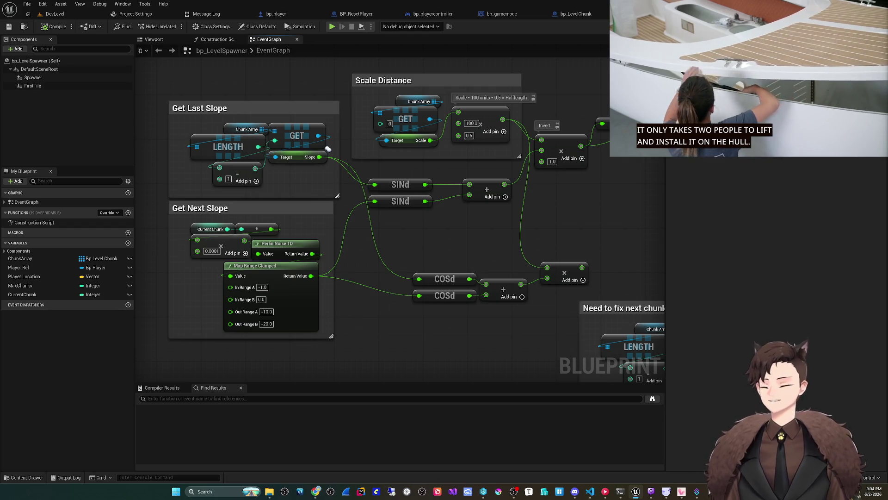
mouse_move(327, 149)
mouse_down()
mouse_move(294, 136)
mouse_move(313, 157)
mouse_move(363, 158)
mouse_move(342, 160)
mouse_move(310, 142)
mouse_up()
mouse_move(395, 223)
mouse_down()
mouse_move(363, 243)
mouse_move(400, 232)
mouse_up()
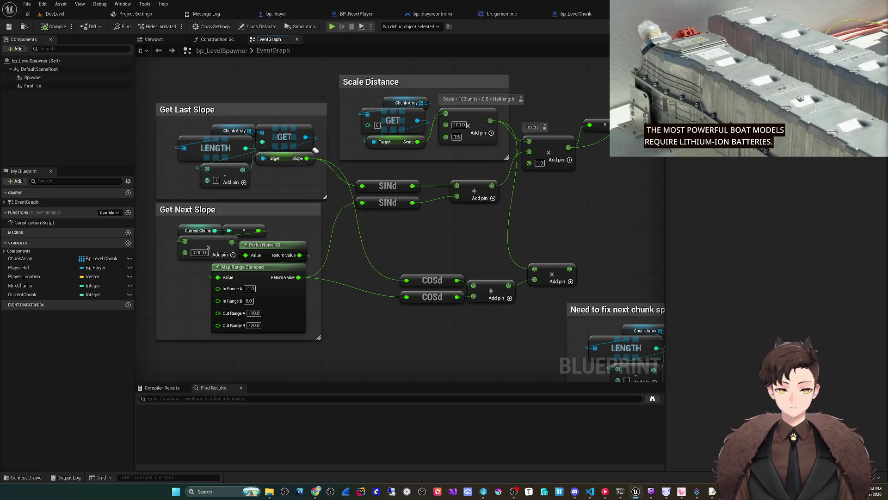
drag(489, 239, 423, 260)
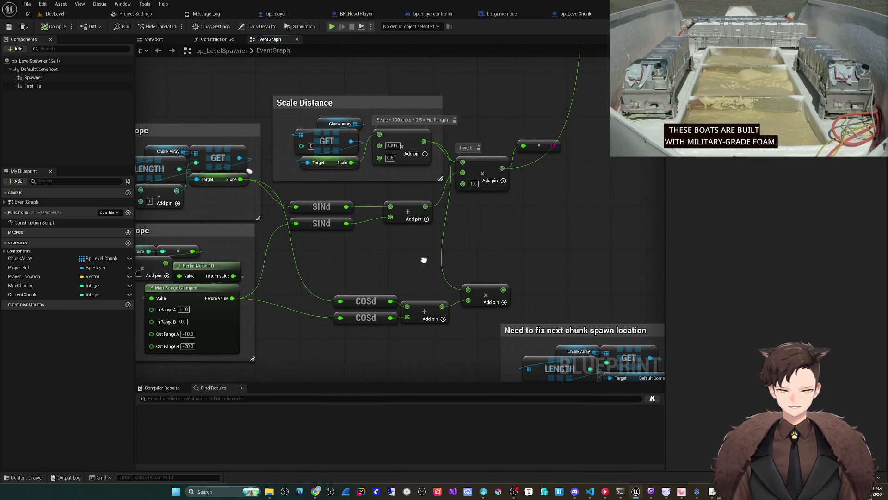
mouse_move(424, 260)
mouse_down()
mouse_move(376, 287)
mouse_move(319, 390)
mouse_move(224, 432)
mouse_move(158, 377)
mouse_up()
mouse_move(674, 160)
mouse_down()
mouse_move(647, 173)
mouse_move(576, 170)
mouse_up()
mouse_move(270, 246)
mouse_down()
mouse_move(301, 220)
mouse_move(390, 222)
mouse_up()
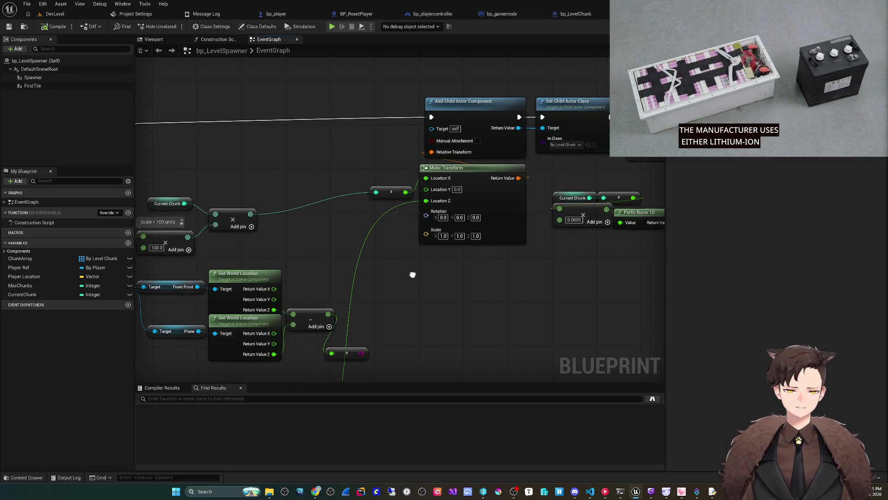
mouse_move(410, 274)
mouse_down()
mouse_move(395, 263)
mouse_move(390, 284)
mouse_up()
right_click(402, 294)
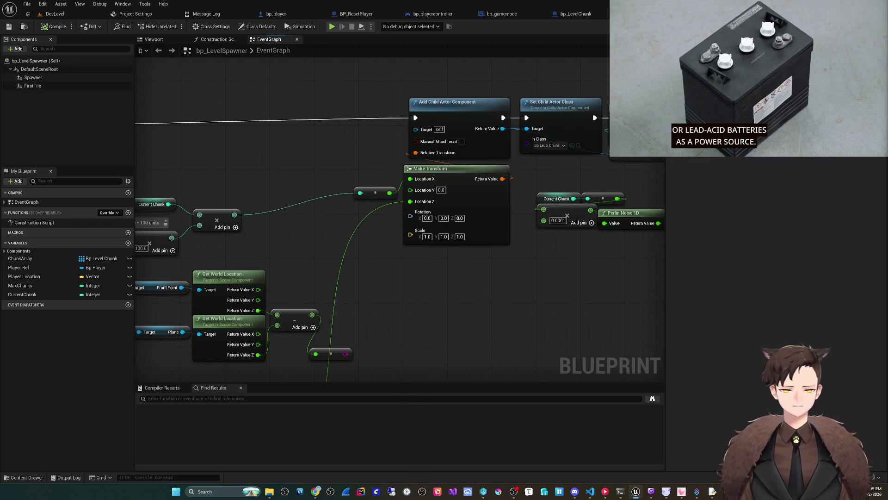
mouse_move(411, 321)
mouse_down()
mouse_move(416, 271)
mouse_move(468, 193)
mouse_up()
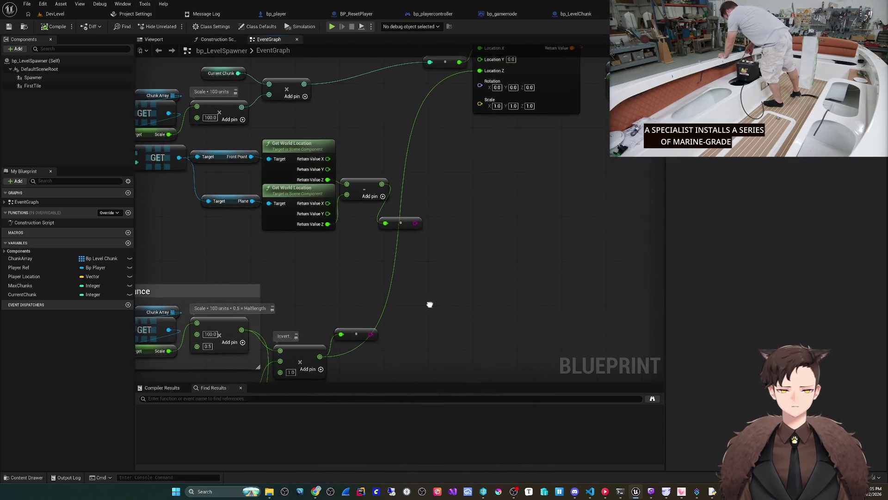
mouse_move(428, 303)
mouse_down()
mouse_move(525, 170)
mouse_move(438, 293)
mouse_move(444, 287)
mouse_up()
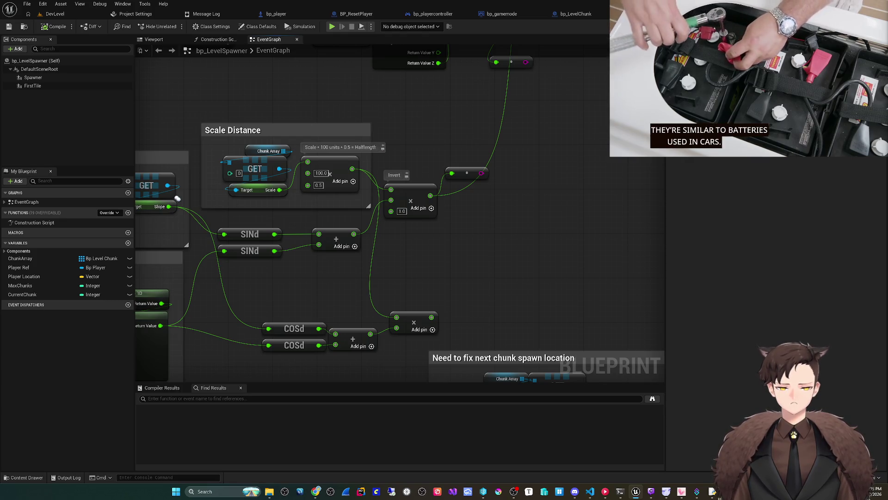
mouse_move(463, 92)
mouse_down()
mouse_move(421, 171)
mouse_move(289, 338)
mouse_up()
right_click(426, 235)
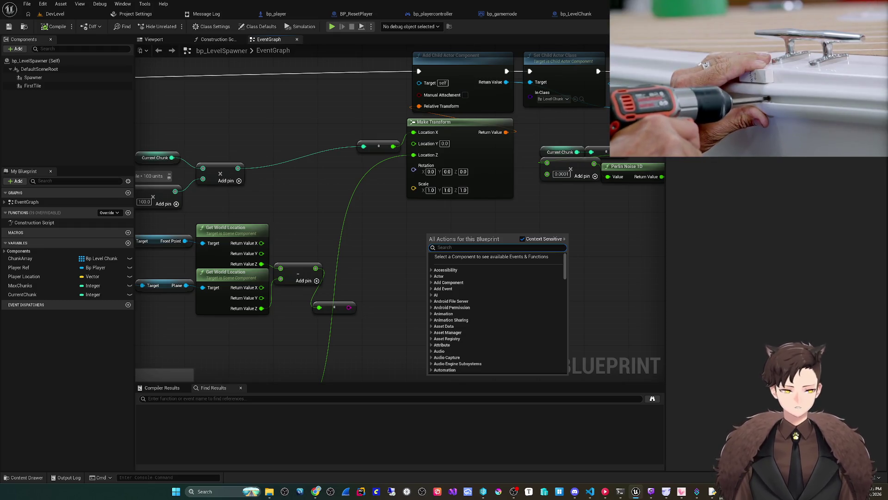
drag(361, 241, 370, 196)
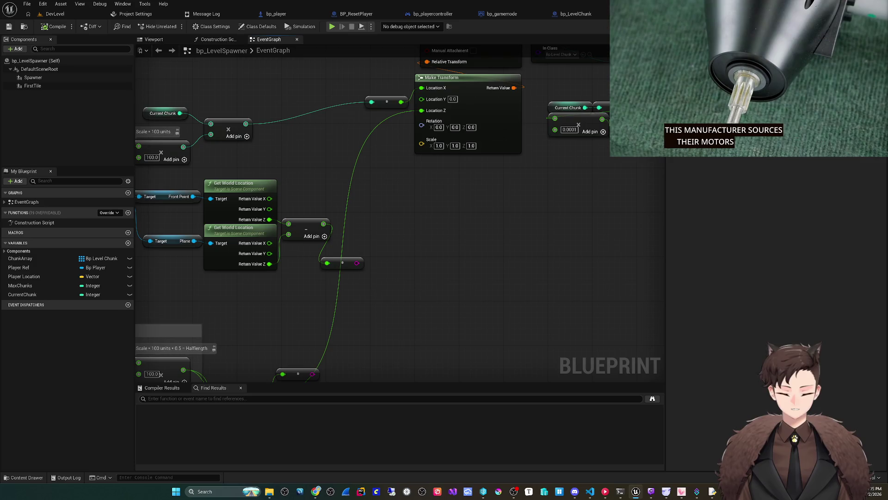
mouse_move(488, 182)
mouse_down()
mouse_move(482, 222)
mouse_move(437, 204)
mouse_up()
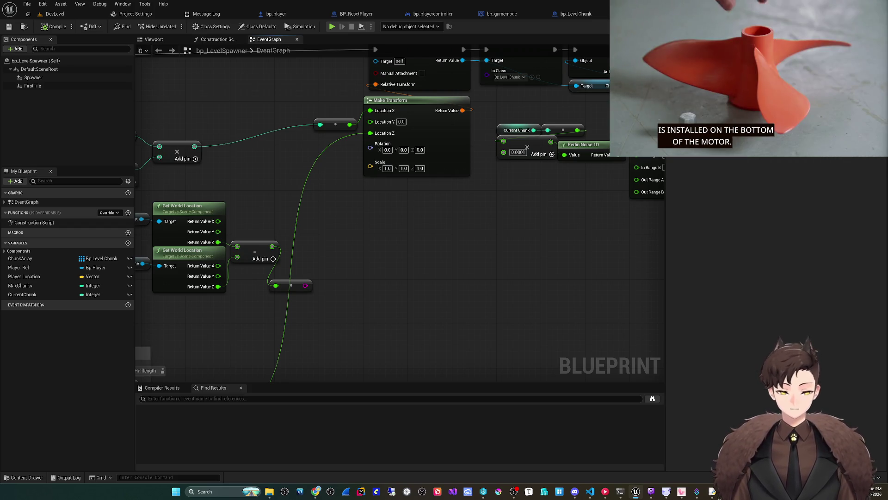
drag(340, 230, 353, 266)
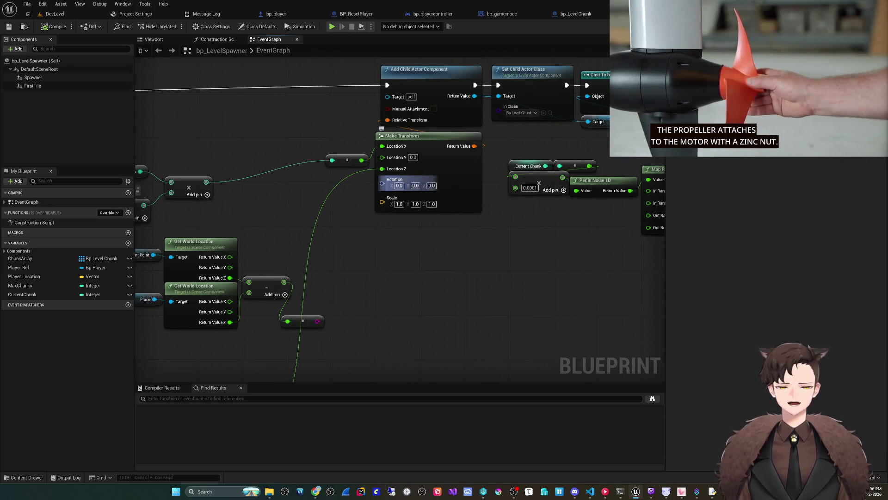
drag(394, 168, 518, 28)
mouse_move(139, 315)
mouse_down()
mouse_move(259, 245)
mouse_move(377, 139)
mouse_move(461, 132)
mouse_up()
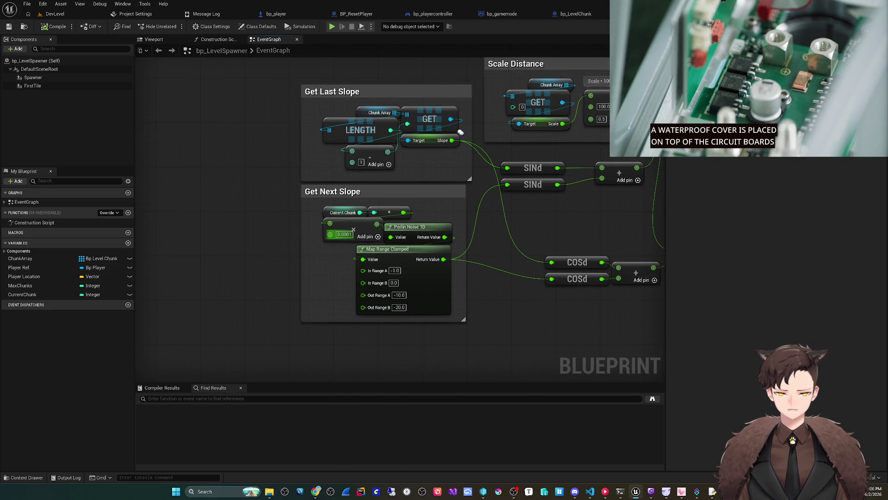
Promote the 0.0001 multiply input to a float variable LevelSpawnSeed and place its getter
right_click(330, 234)
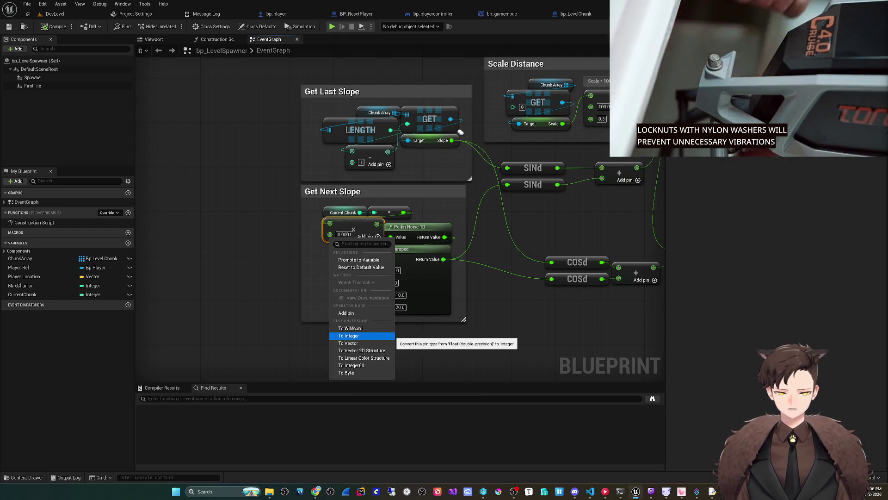
click(348, 335)
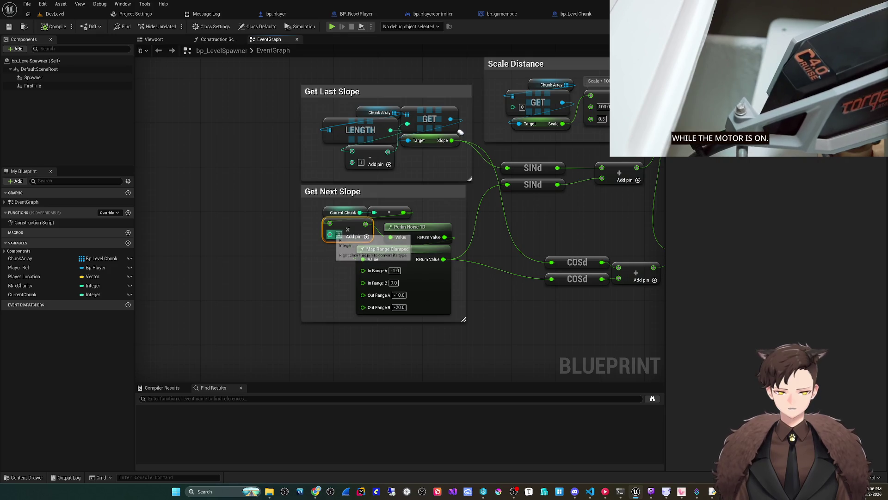
right_click(330, 234)
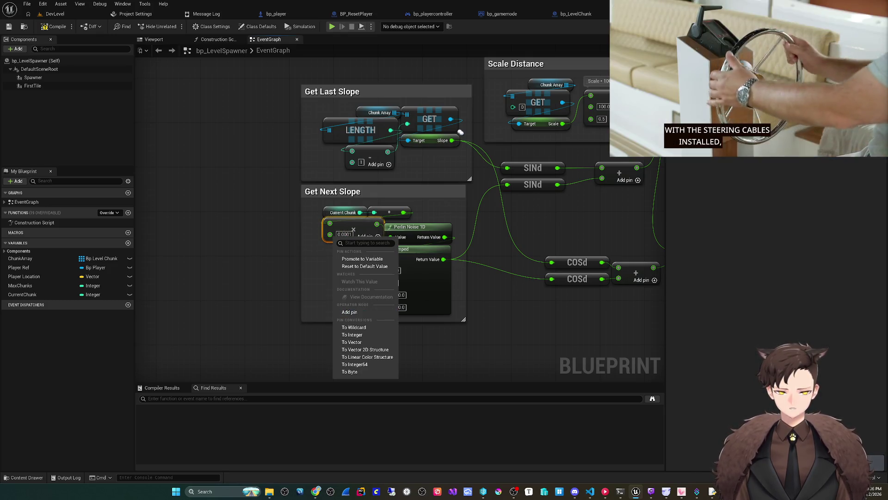
click(362, 259)
text(LevelSpawnS)
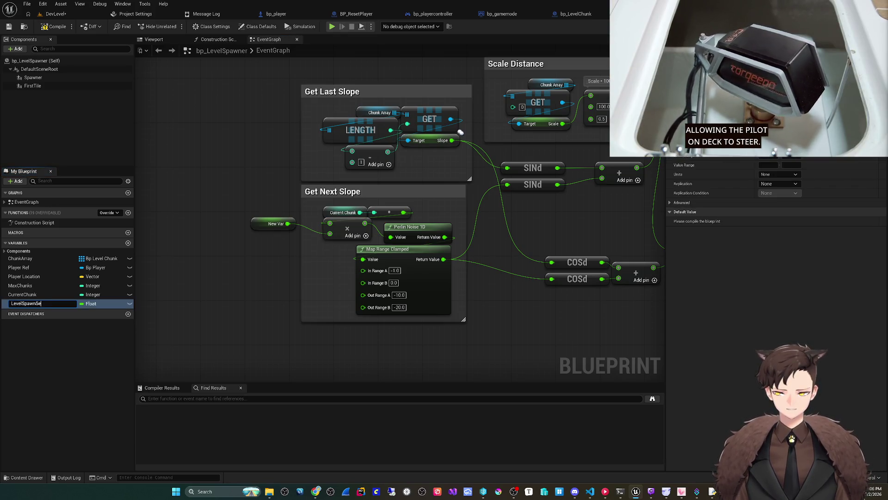
text(ed)
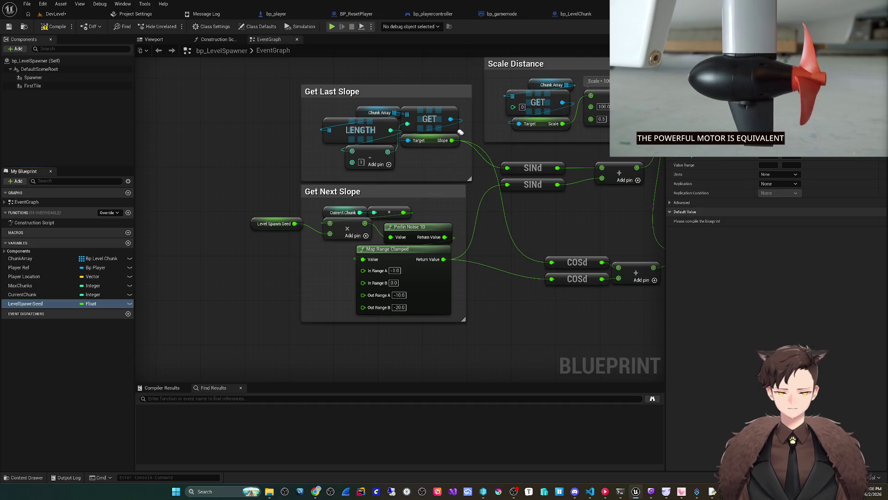
drag(278, 223, 294, 234)
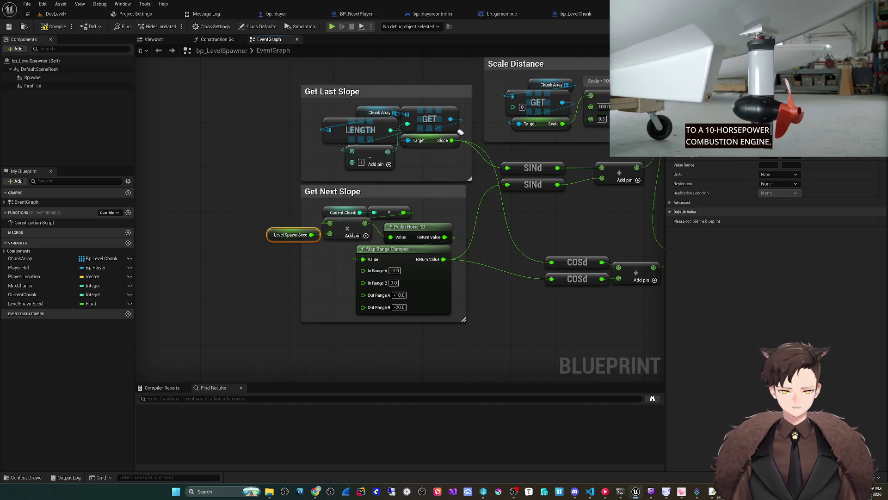
Wire up the LevelSpawnSeed getter output in the spawner graph
mouse_move(460, 132)
mouse_down()
mouse_move(182, 222)
mouse_move(135, 331)
mouse_move(67, 353)
mouse_up()
mouse_move(571, 138)
mouse_down()
mouse_move(478, 250)
mouse_move(496, 255)
mouse_move(347, 259)
mouse_up()
mouse_move(387, 239)
mouse_down()
mouse_move(356, 217)
mouse_move(368, 229)
mouse_up()
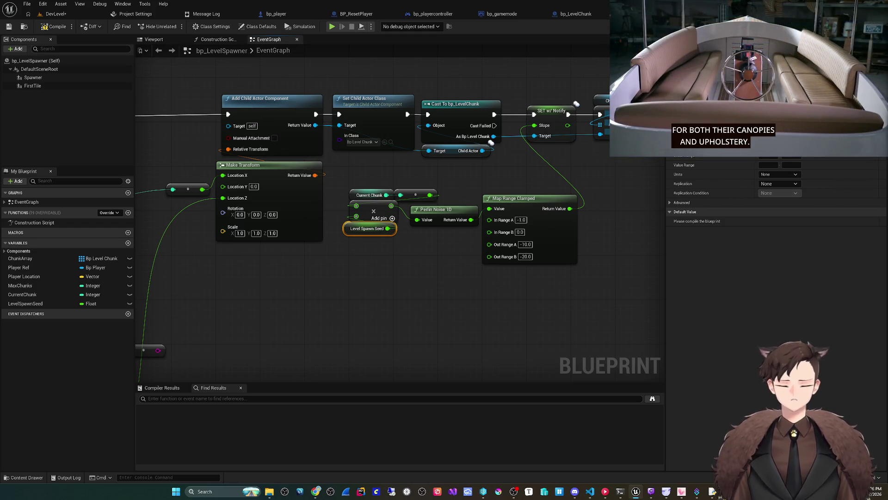
drag(491, 142, 531, 95)
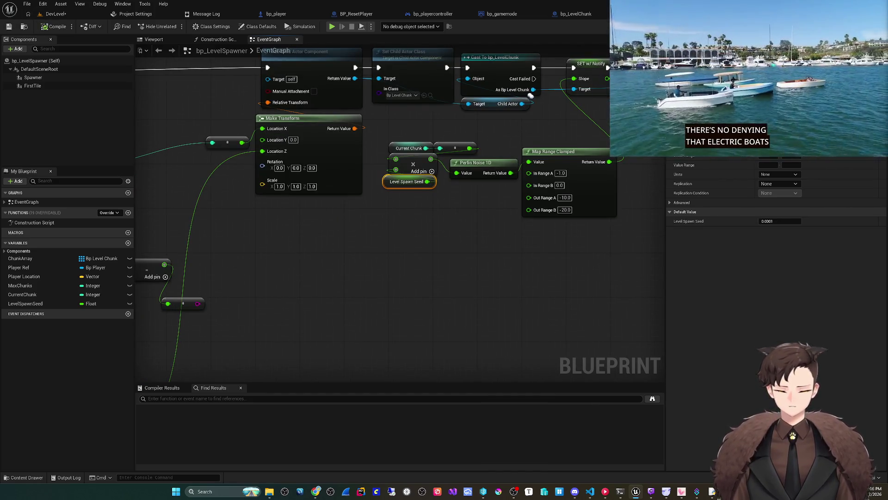
Launch Paint from the system search
key(super)
text(paint)
key(Return)
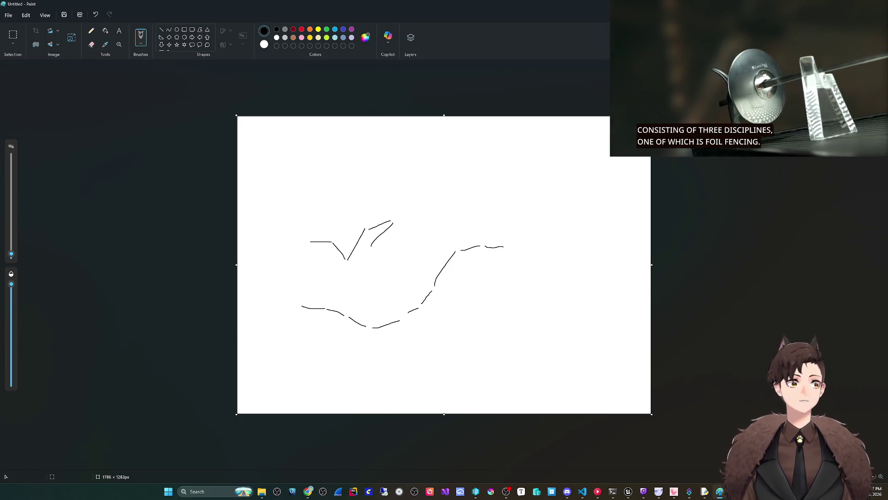
Close the Paint slope sketch and return to the blueprint
key(ctrl+n)
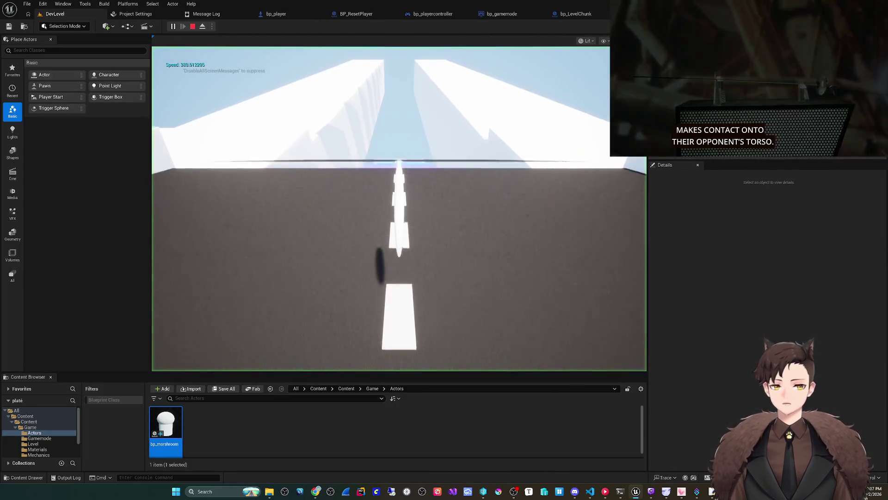
During the play-test, eject with F8 to inspect the sloped road chunks, then stop the session
key(F8)
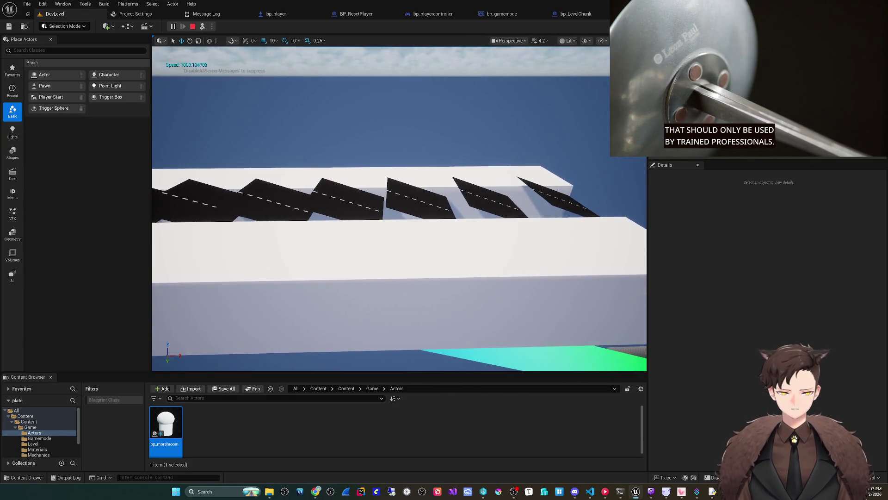
key(Escape)
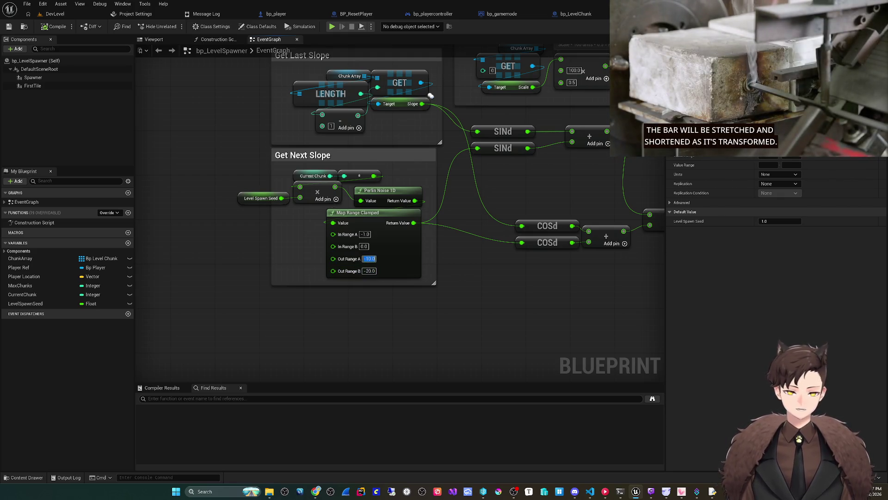
Set Map Range Clamped's output range to 0 and -90 degrees
click(370, 270)
text(-90)
drag(430, 96, 68, 257)
mouse_move(324, 209)
mouse_down()
mouse_move(393, 161)
mouse_move(486, 120)
mouse_up()
click(452, 220)
text(2)
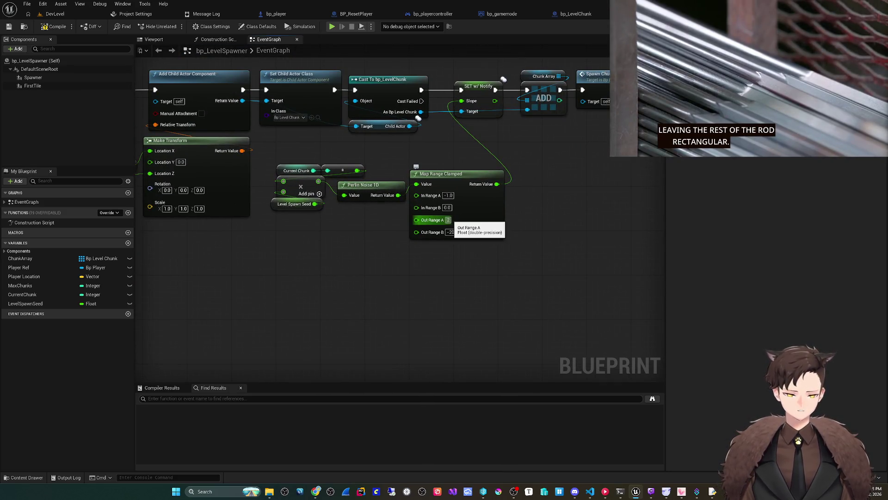
text(-90)
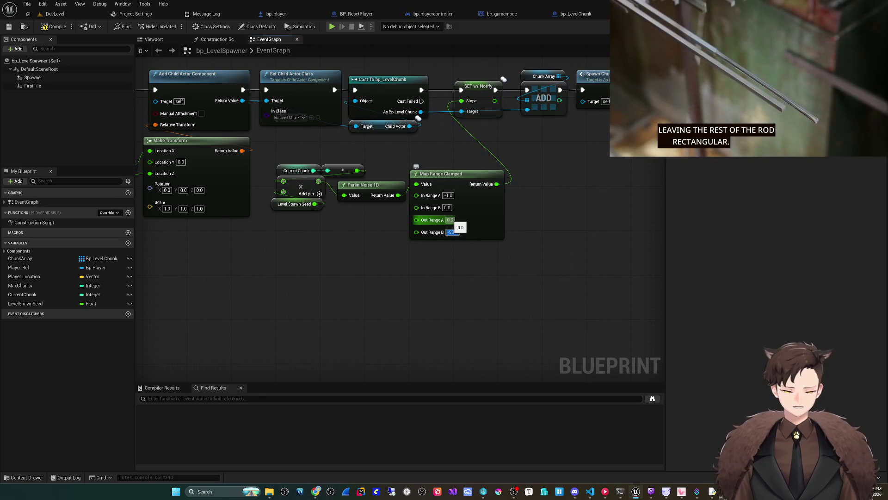
right_click(237, 238)
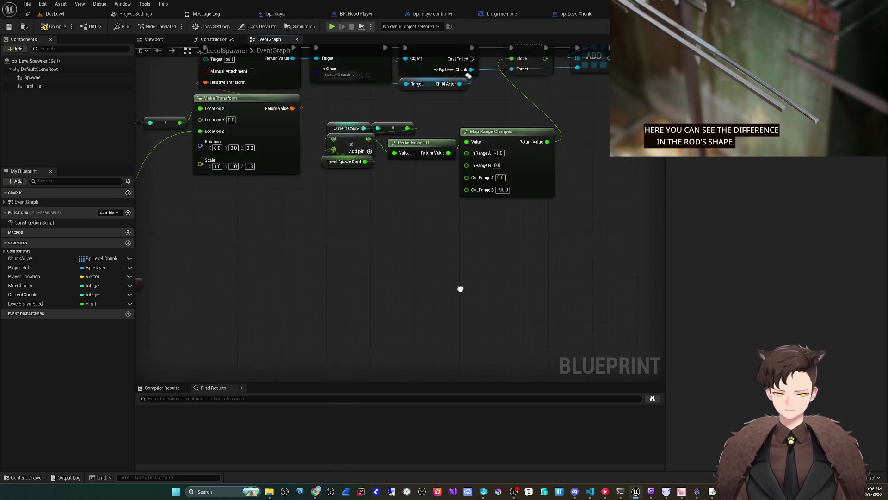
scroll(459, 290, down, 5)
scroll(228, 161, up, 6)
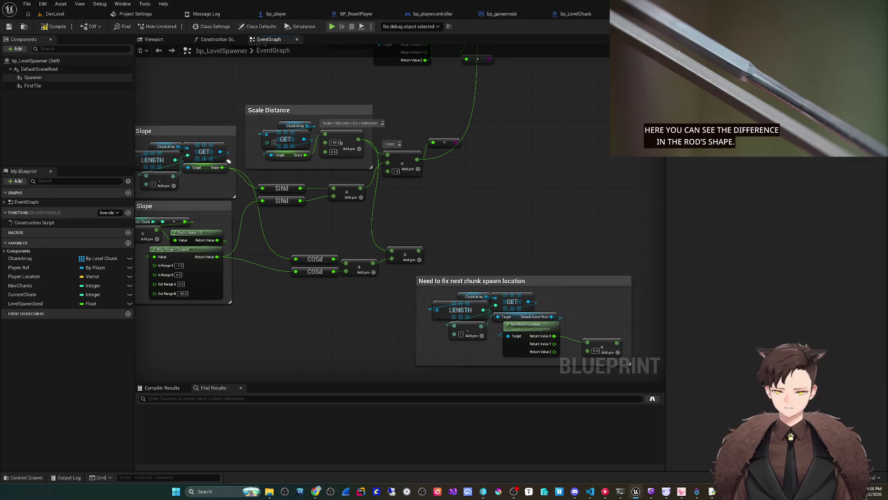
Play-test the steeper road in DevLevel, then return to the spawner graph
click(55, 14)
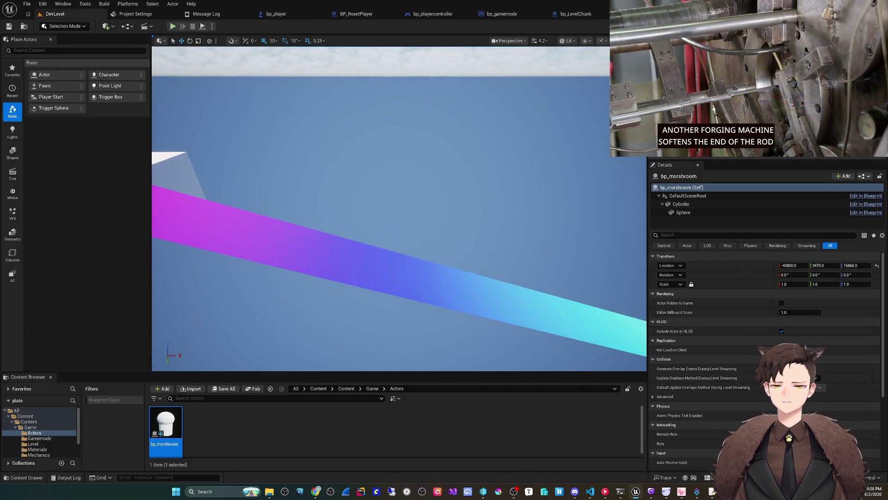
key(alt+p)
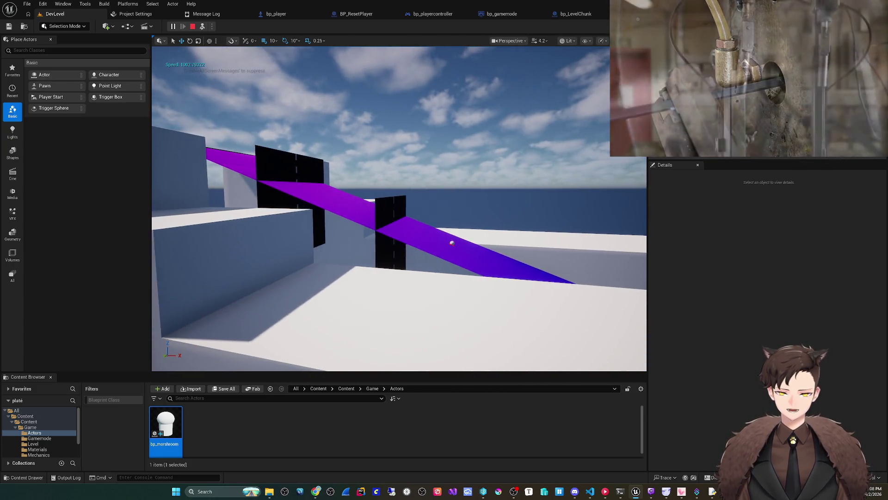
key(Escape)
click(629, 14)
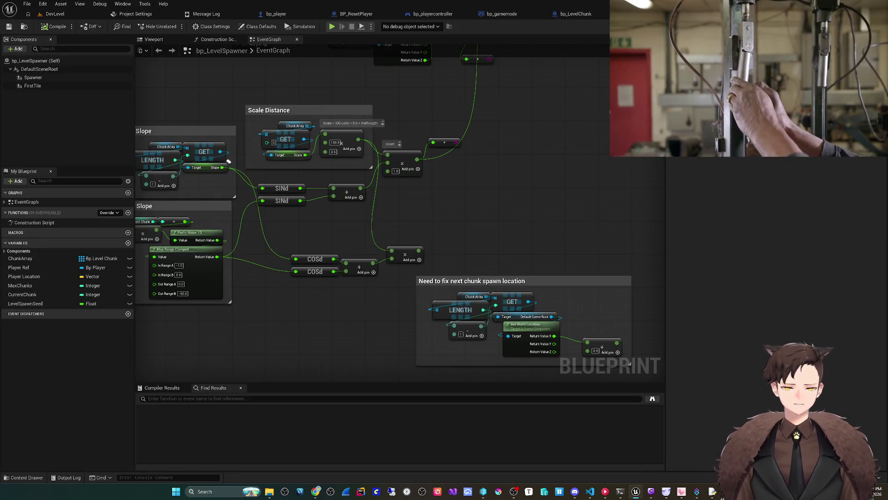
Set Map Range Clamped's Out Range A to -10 and Out Range B to -20
mouse_move(408, 220)
mouse_down()
mouse_move(424, 262)
mouse_move(410, 283)
mouse_move(356, 287)
mouse_up()
scroll(356, 287, up, 2)
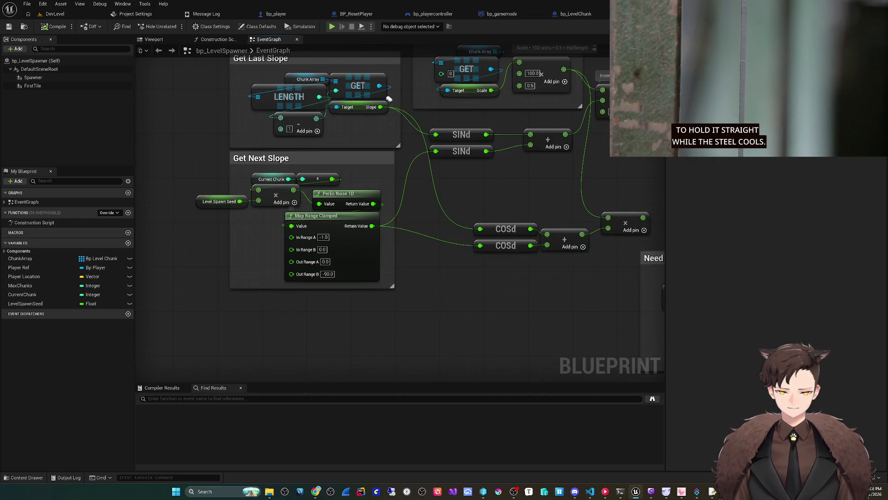
text(-)
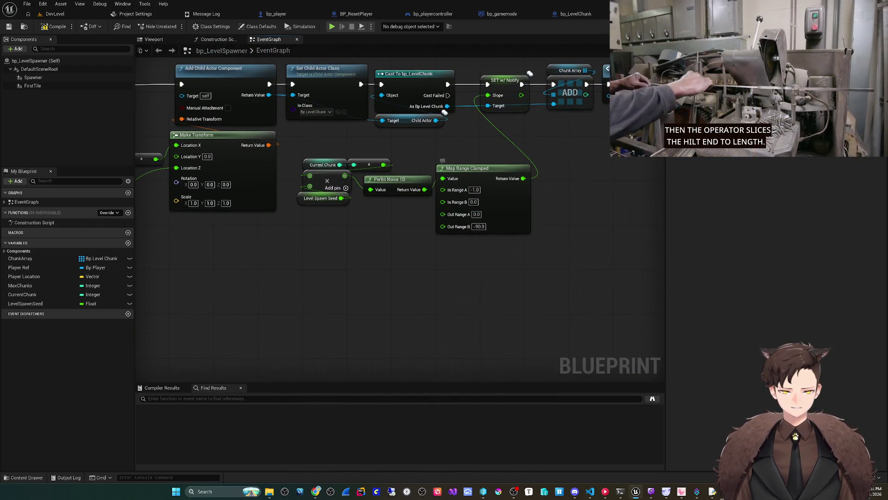
click(476, 214)
text(-10)
click(479, 226)
text(-20)
key(Return)
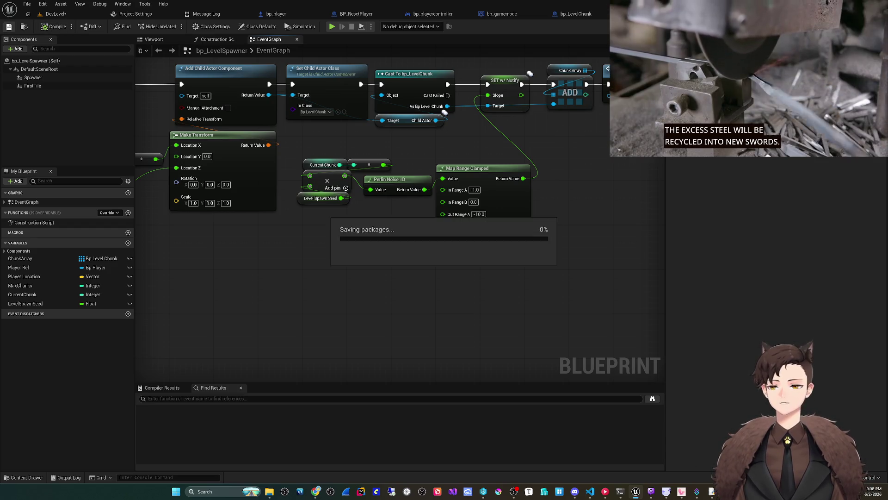
Set Map Range Clamped's In Range B to 1.0
drag(370, 278, 416, 298)
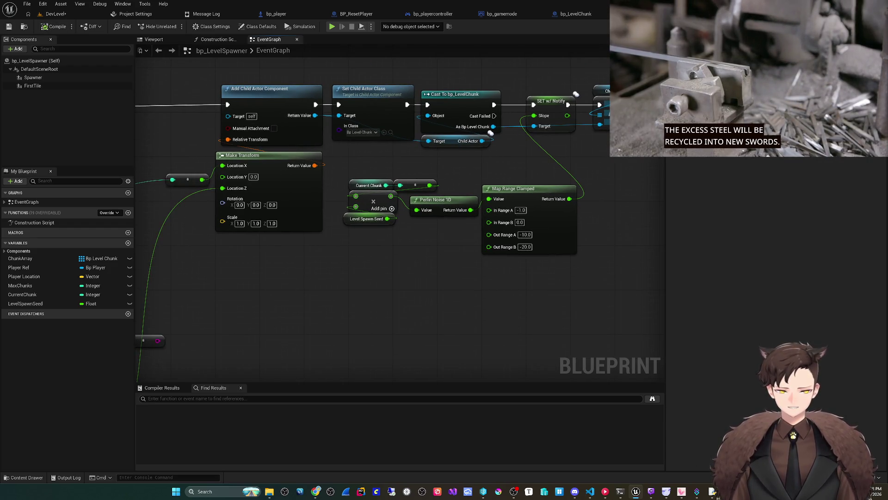
drag(397, 291, 257, 307)
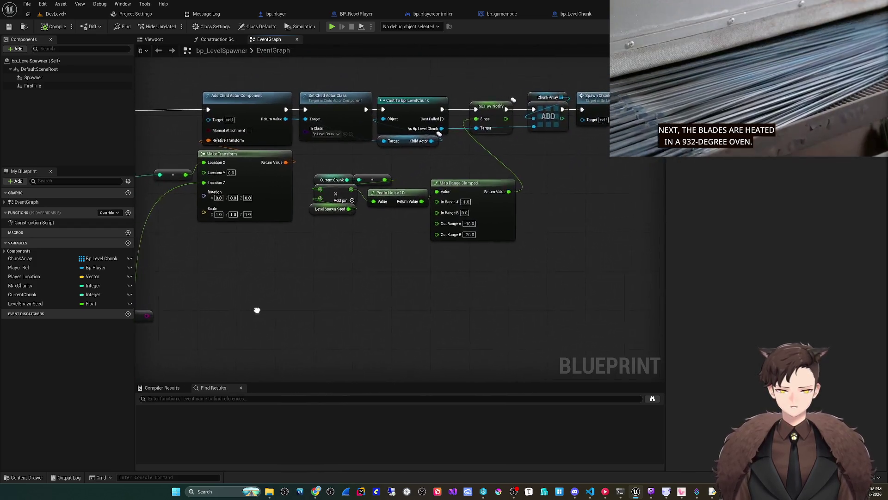
click(492, 203)
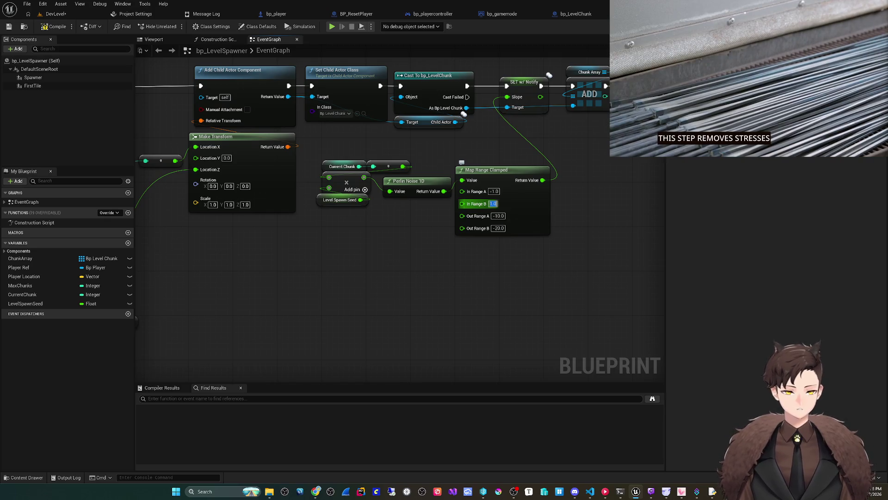
key(Return)
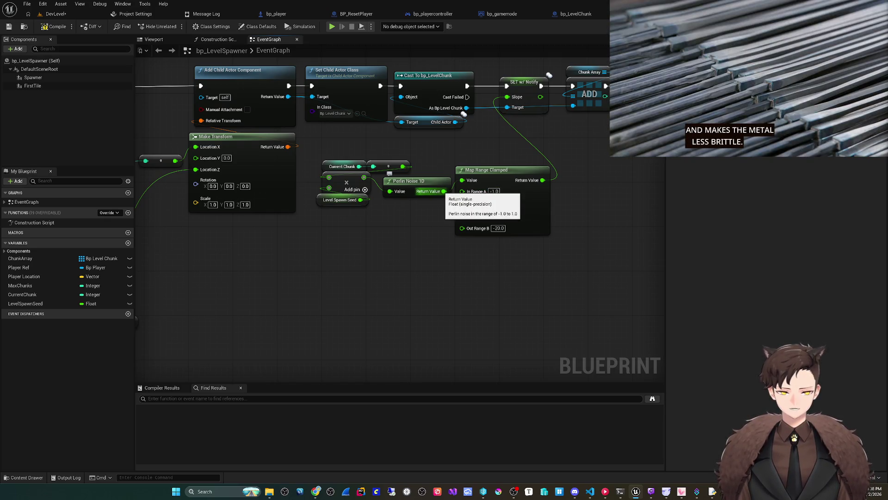
scroll(463, 113, down, 2)
mouse_move(463, 114)
mouse_down()
mouse_move(329, 318)
mouse_move(324, 208)
mouse_move(294, 117)
mouse_move(378, 156)
mouse_up()
scroll(405, 122, up, 2)
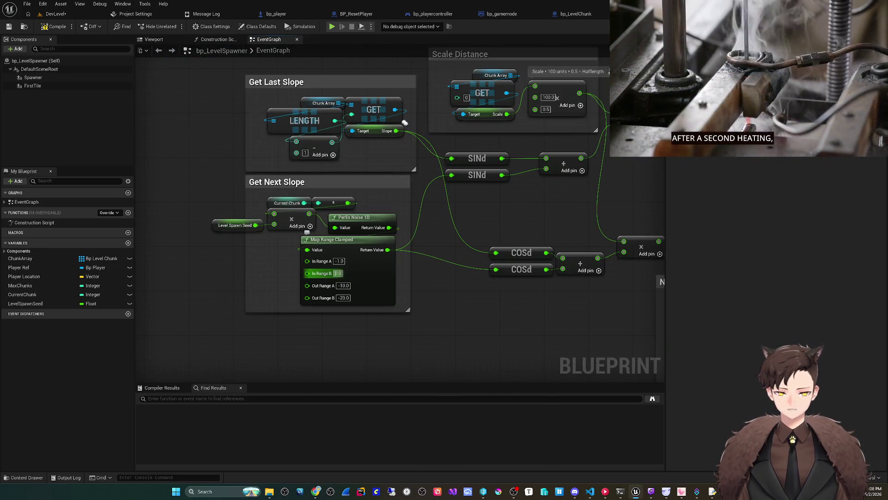
Adjust the Map Range Clamped range values and play-test the road twice
click(338, 274)
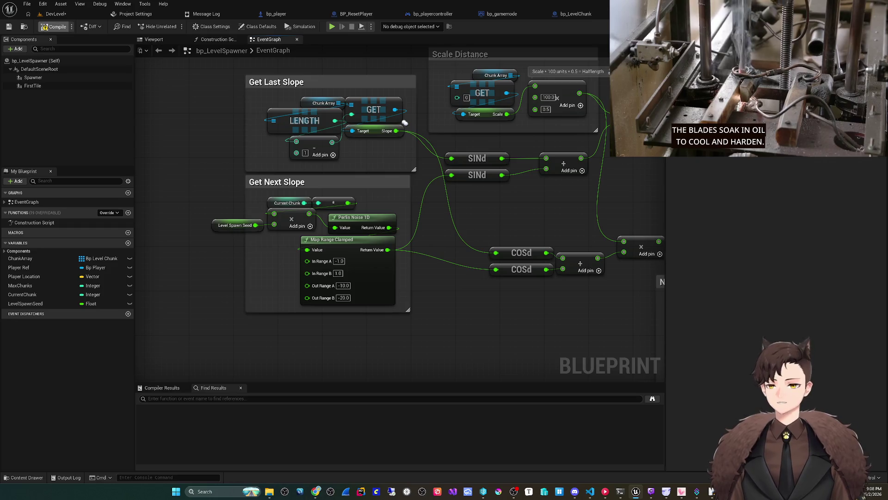
key(alt+p)
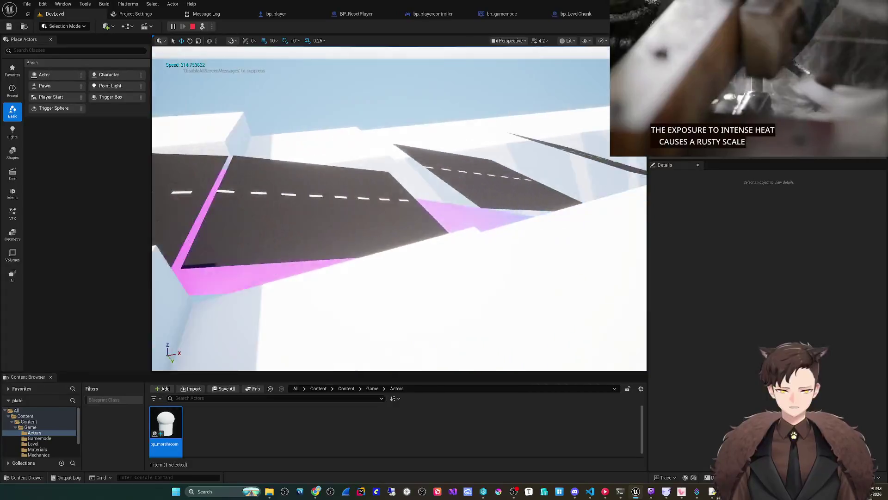
key(Escape)
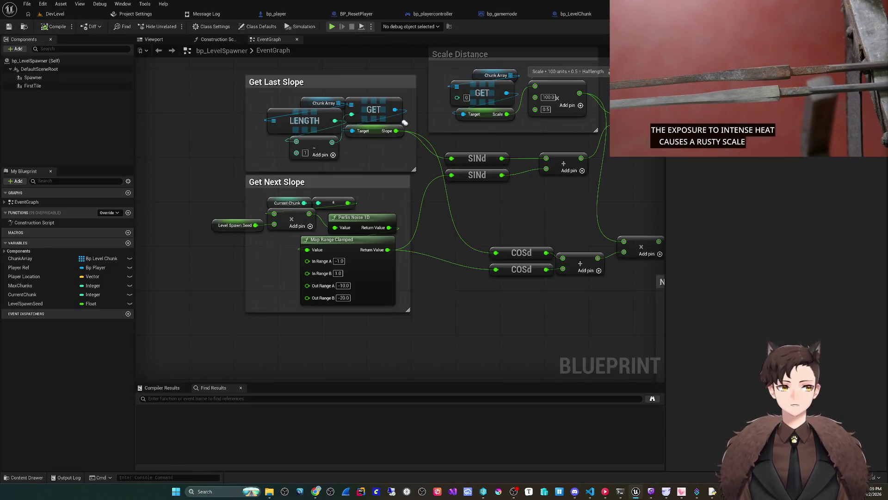
text(-50)
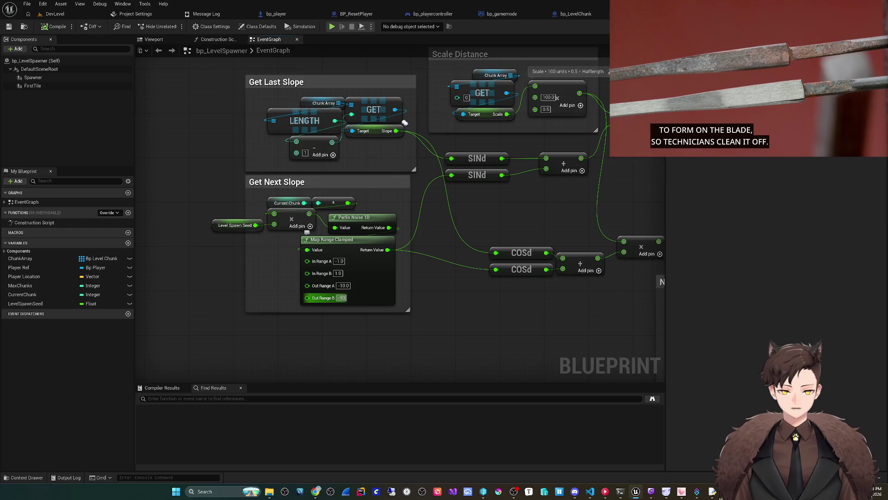
key(alt+p)
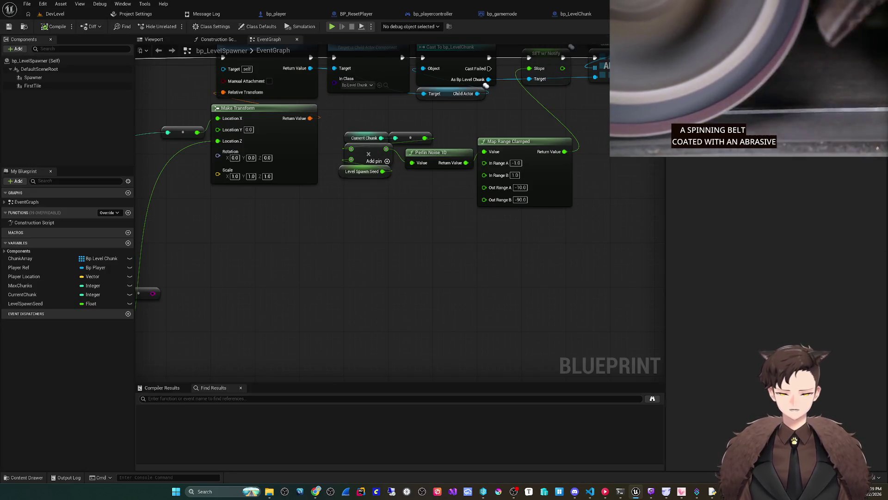
scroll(486, 85, down, 5)
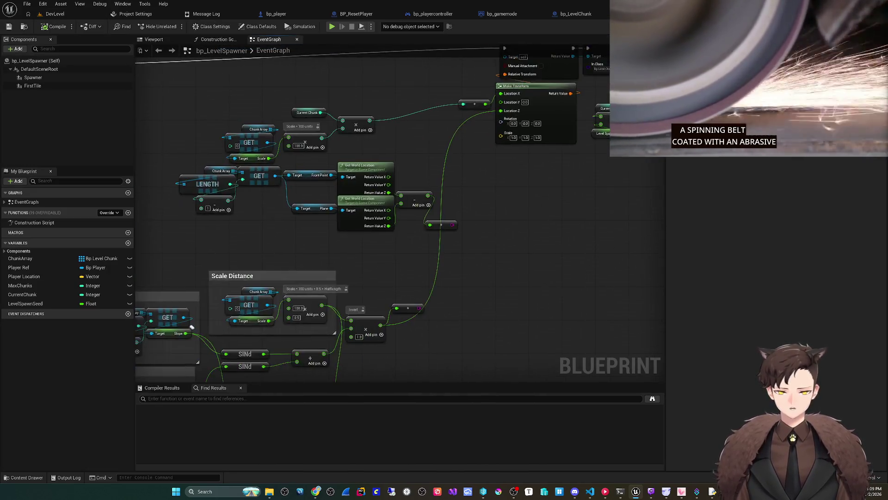
scroll(326, 302, up, 2)
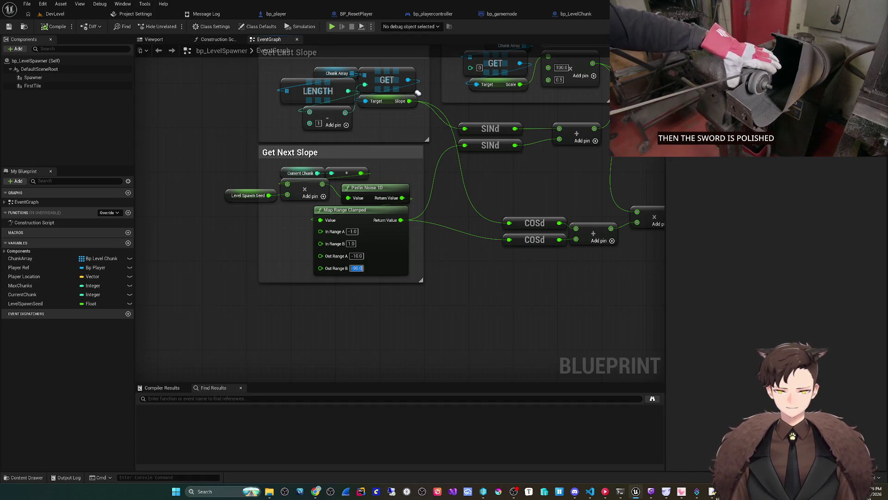
Set Level Spawn Seed's default to 0.1 and play-test it, ejecting to look around
click(300, 173)
scroll(343, 351, down, 5)
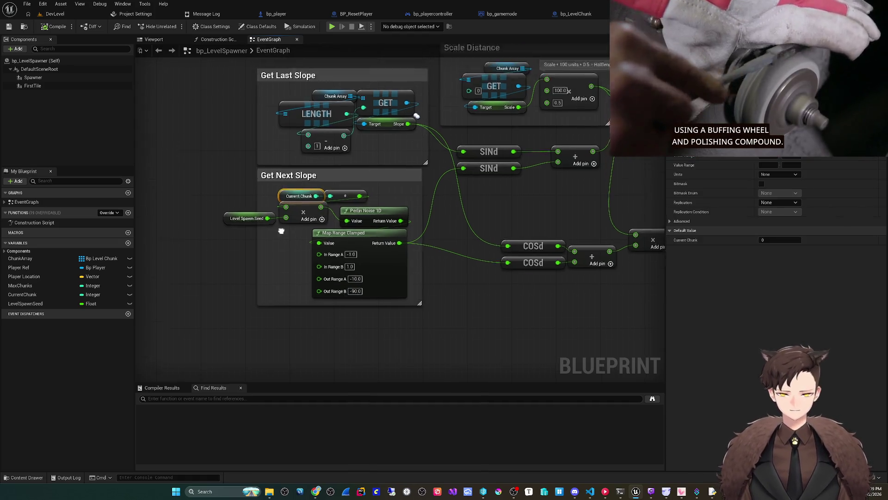
drag(343, 352, 342, 355)
scroll(342, 355, up, 4)
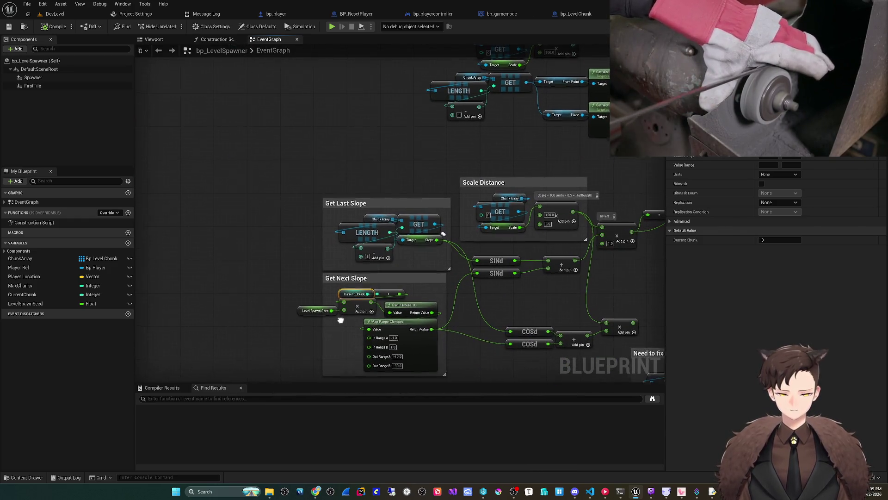
scroll(328, 318, up, 1)
drag(328, 319, 317, 298)
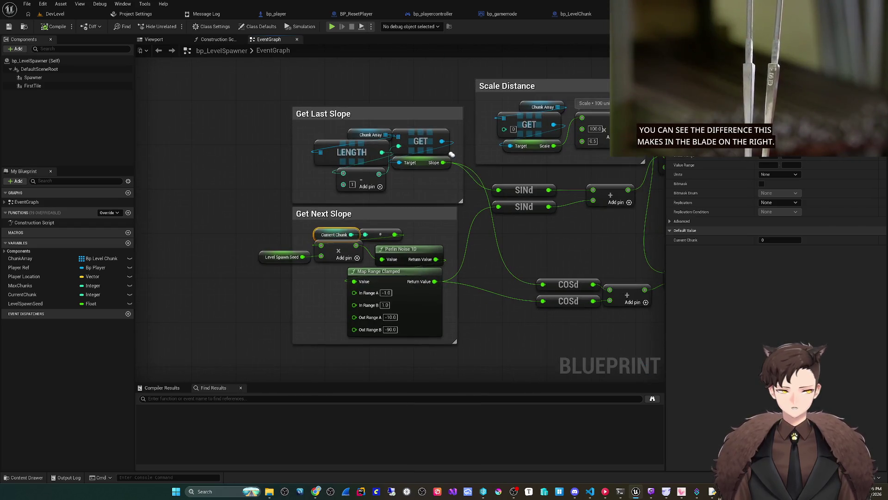
click(281, 256)
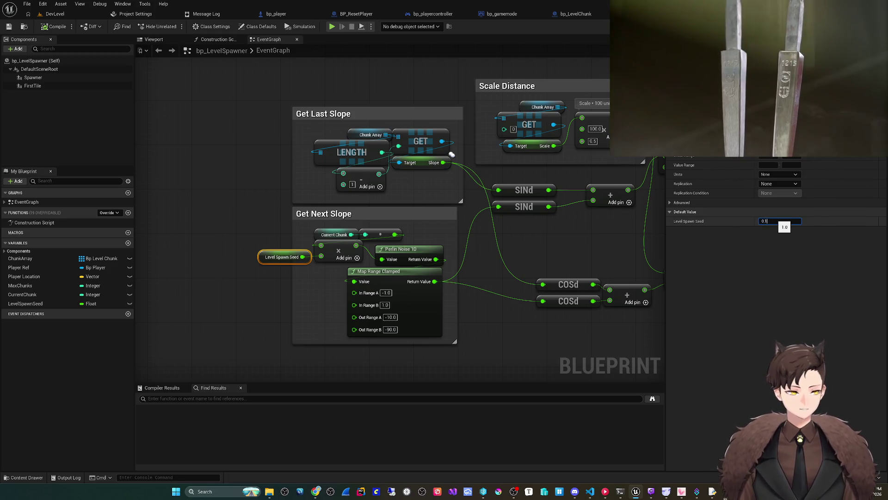
key(Return)
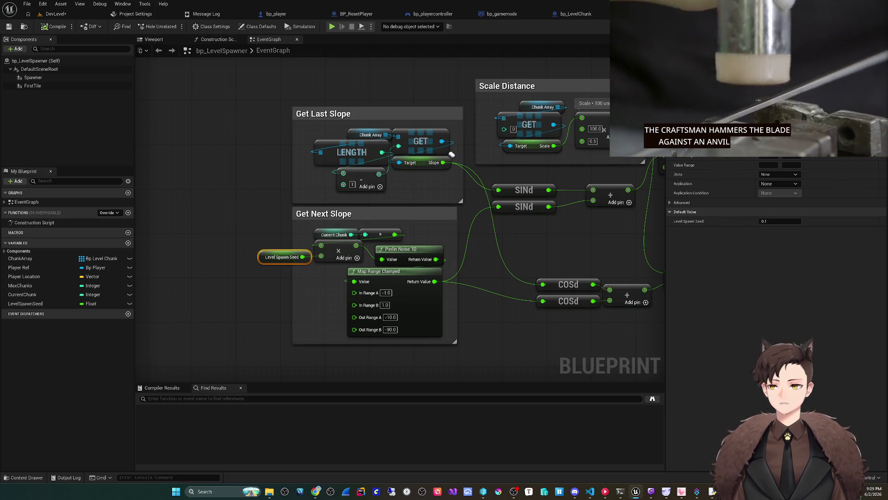
key(alt+p)
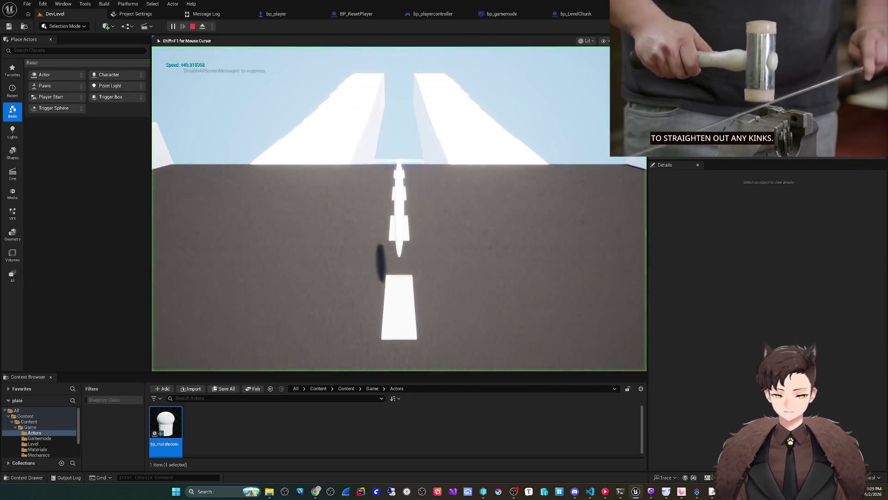
key(F8)
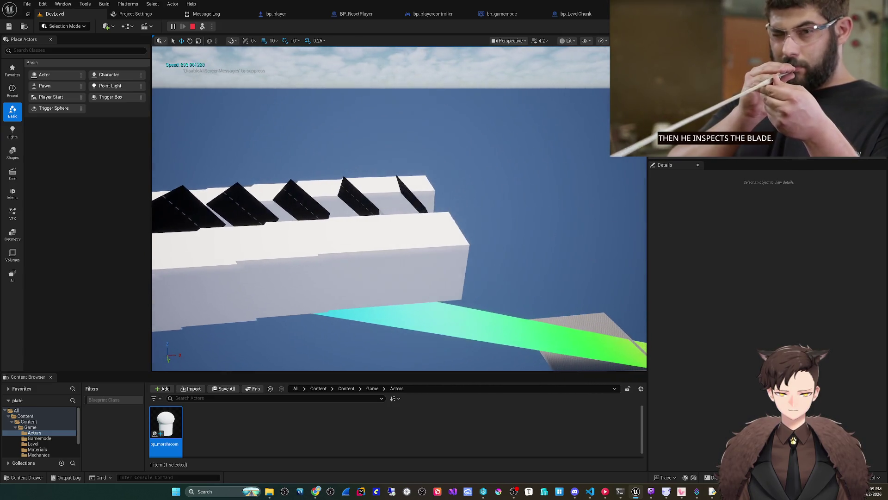
key(Escape)
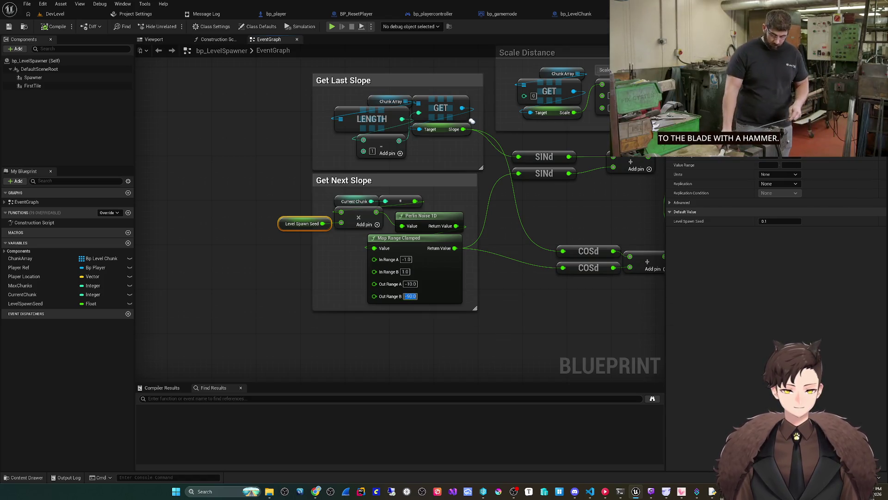
Add a Print String before Add Child Actor Component printing Map Range Clamped's output, then play-test
scroll(472, 122, down, 4)
drag(524, 240, 526, 256)
mouse_move(472, 113)
mouse_down()
mouse_move(477, 236)
mouse_move(466, 229)
mouse_move(473, 113)
mouse_up()
text(print)
key(Return)
drag(476, 283, 545, 128)
mouse_move(283, 309)
mouse_down()
mouse_move(507, 96)
mouse_move(549, 82)
mouse_up()
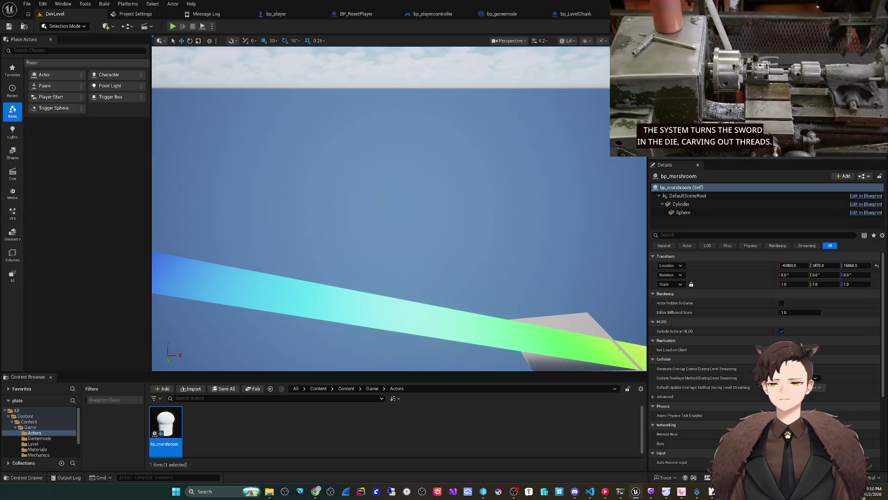
key(alt+p)
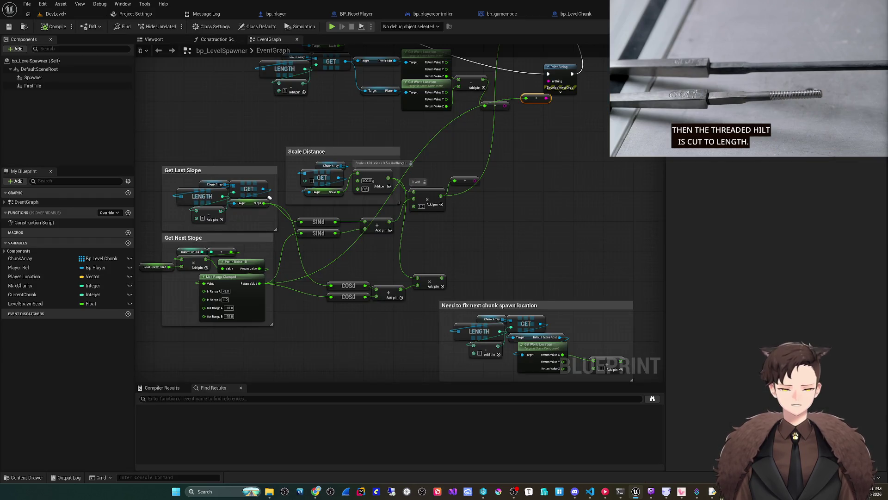
mouse_move(269, 197)
mouse_down()
mouse_move(330, 164)
mouse_move(357, 169)
mouse_up()
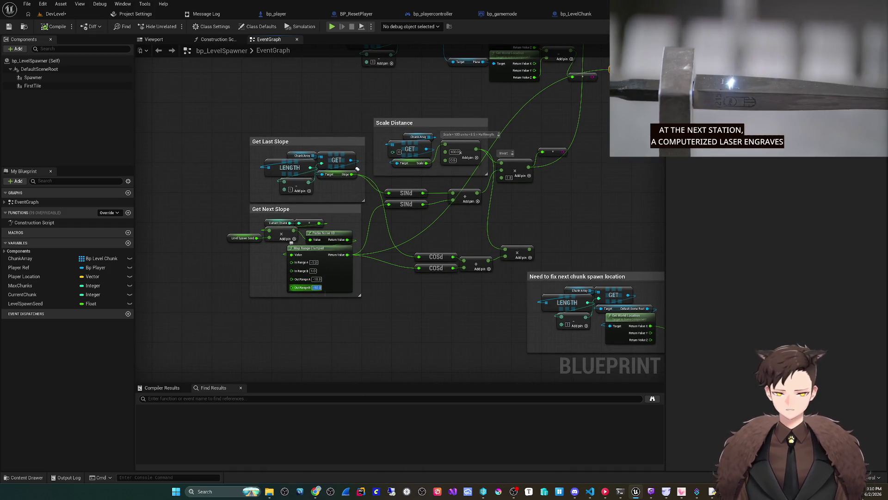
Commit Out Range B as -20.0 and play-test the level
drag(647, 69, 409, 254)
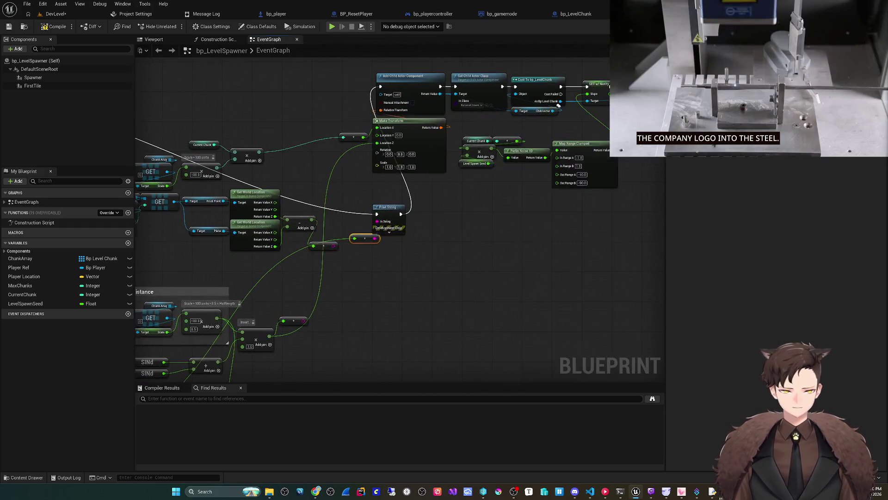
drag(632, 90, 516, 109)
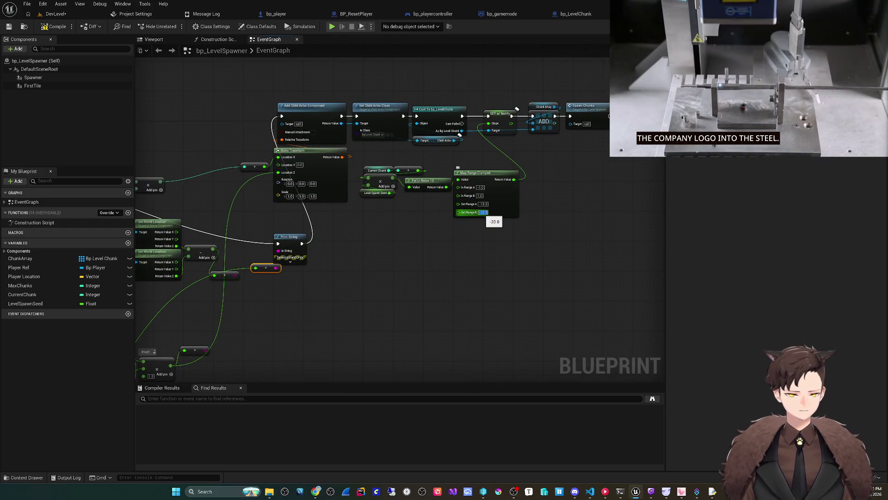
key(Return)
key(F7)
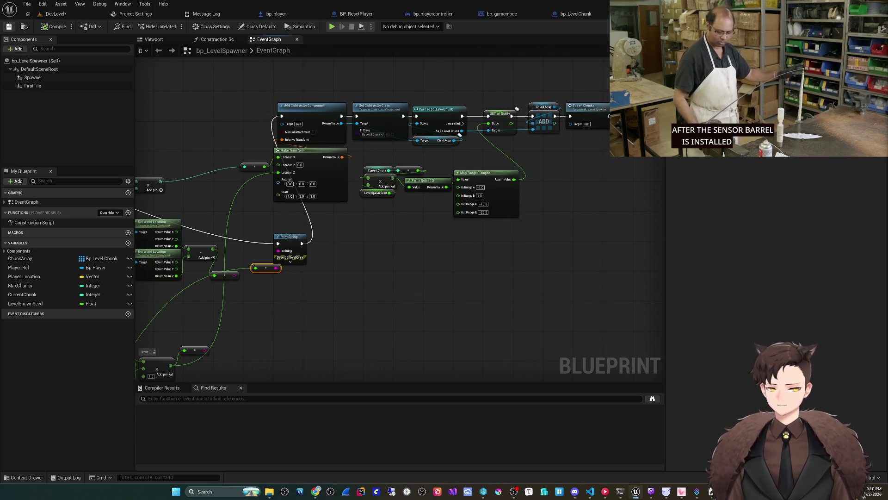
key(ctrl+Tab)
key(alt+p)
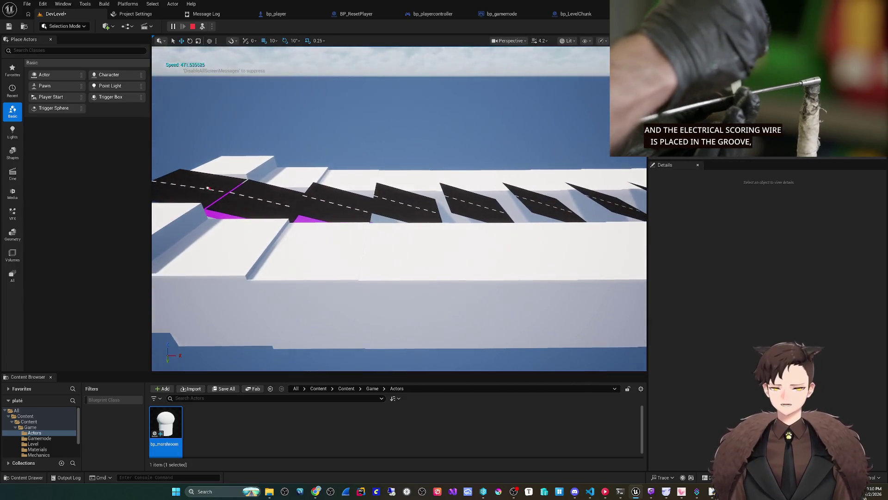
key(Escape)
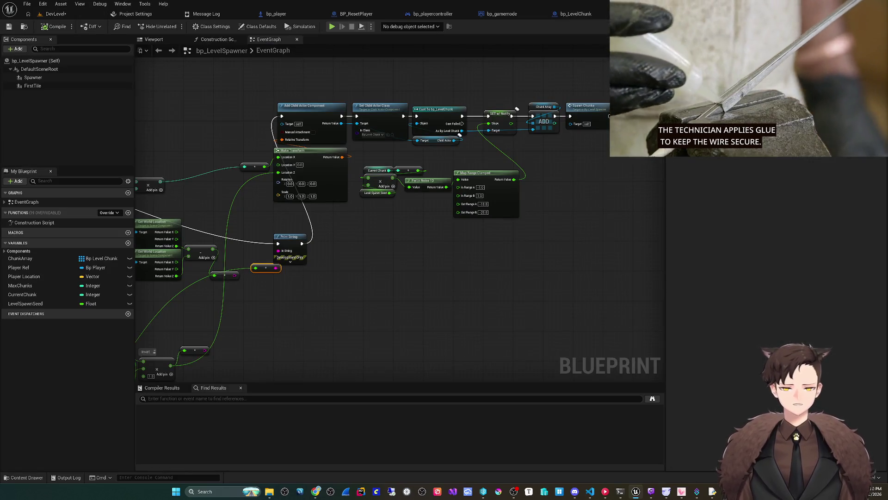
Wire execution directly into Add Child Actor Component and delete the Print String node
drag(407, 236, 410, 108)
click(419, 230)
key(Delete)
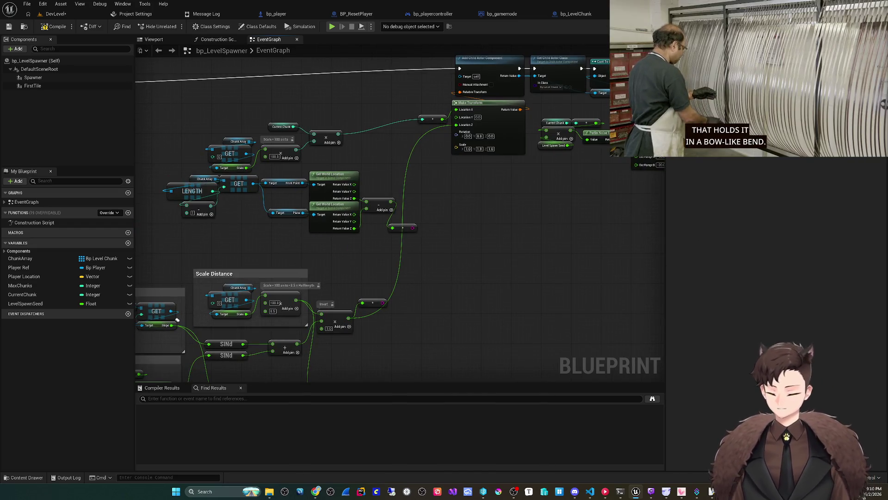
right_click(406, 316)
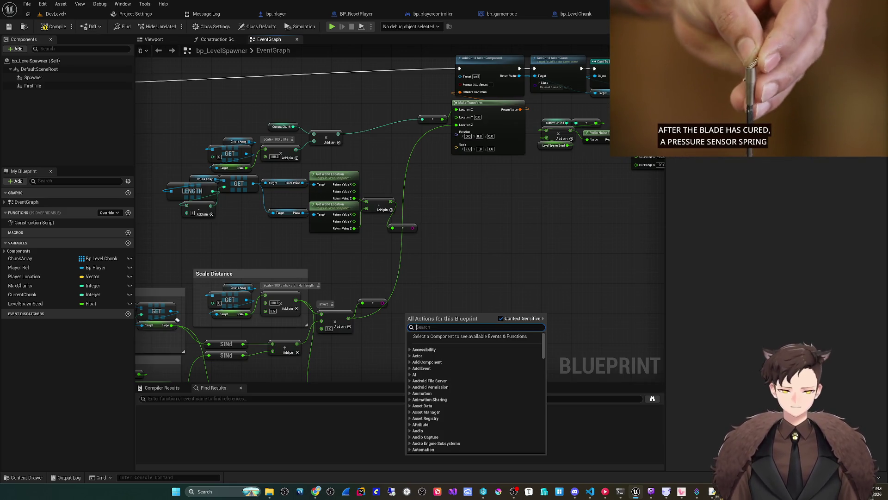
drag(324, 255, 337, 222)
drag(191, 286, 216, 259)
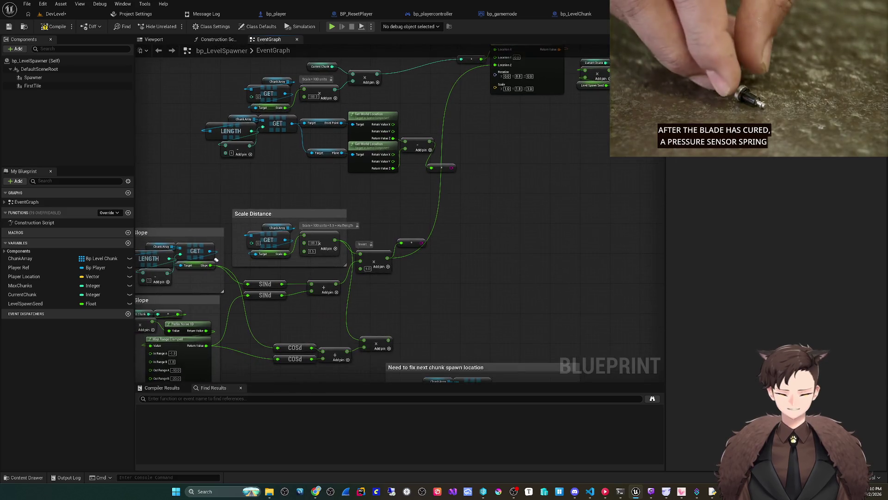
scroll(449, 220, up, 2)
drag(451, 136, 399, 266)
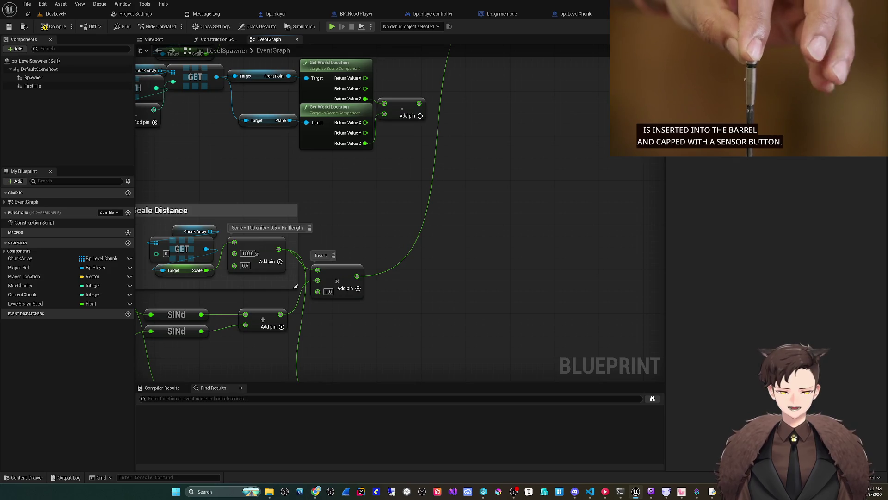
mouse_move(103, 279)
mouse_down()
mouse_move(185, 247)
mouse_move(268, 248)
mouse_move(303, 217)
mouse_move(346, 212)
mouse_move(569, 228)
mouse_move(535, 215)
mouse_move(467, 224)
mouse_move(431, 258)
mouse_move(406, 259)
mouse_move(423, 237)
mouse_up()
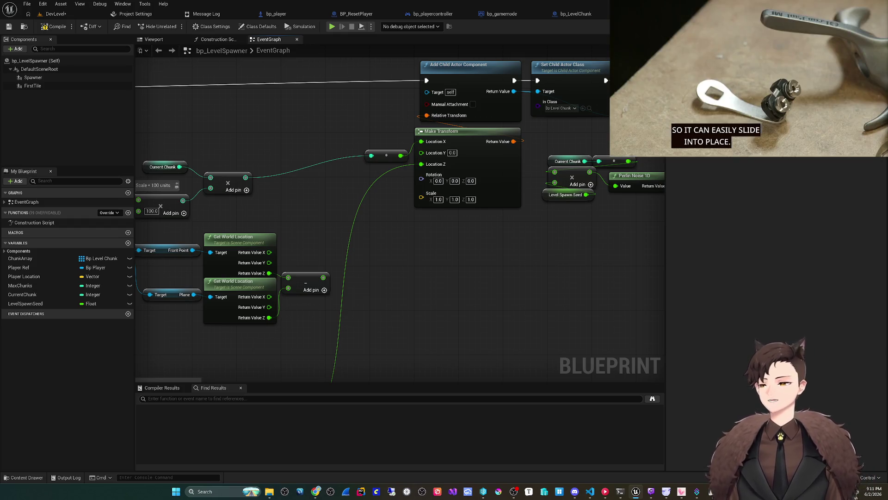
mouse_move(398, 277)
mouse_down()
mouse_move(426, 265)
mouse_move(379, 295)
mouse_up()
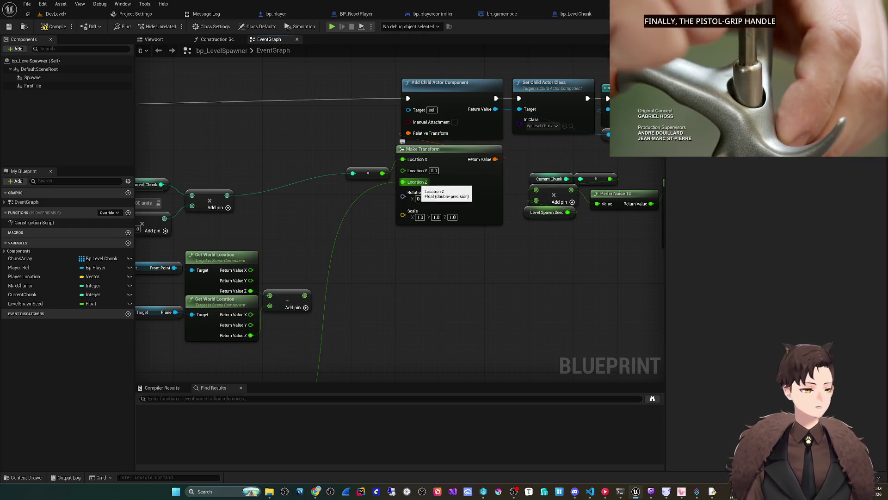
mouse_move(377, 351)
mouse_down()
mouse_move(383, 321)
mouse_move(449, 277)
mouse_move(484, 189)
mouse_move(436, 255)
mouse_up()
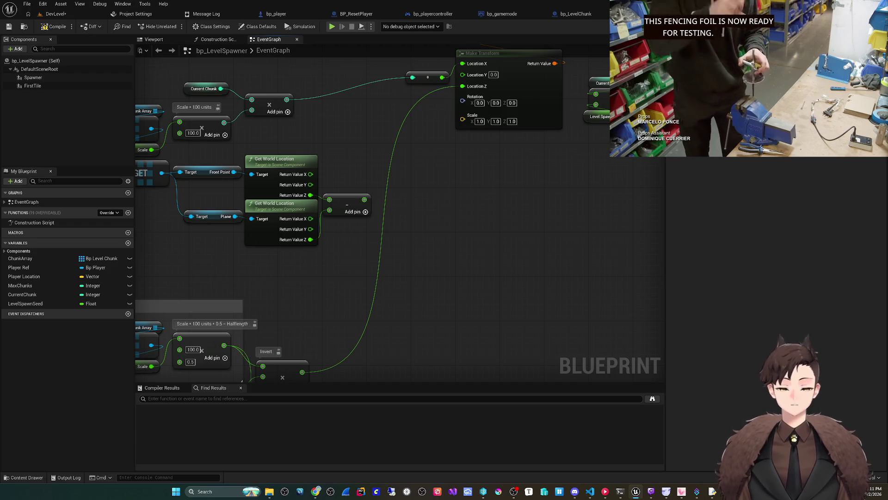
click(128, 243)
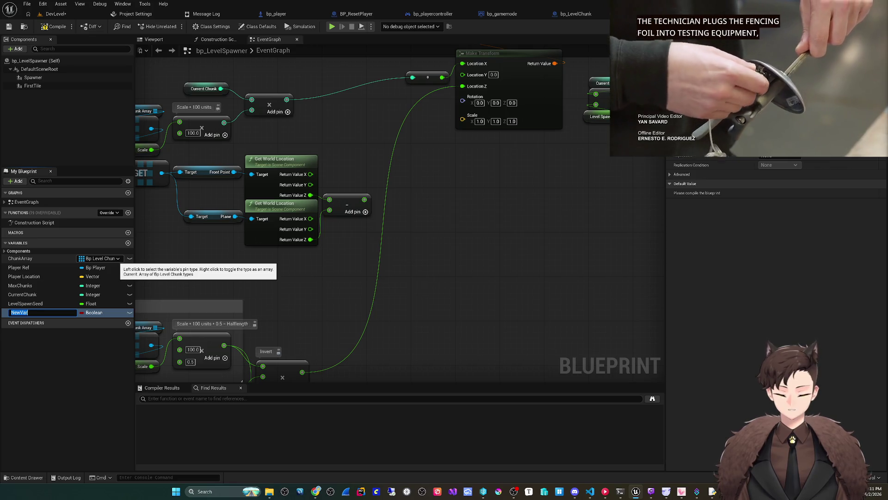
Create a Float variable ChunkZOffset and place its SET and Get nodes in the graph
text(ChunkZ)
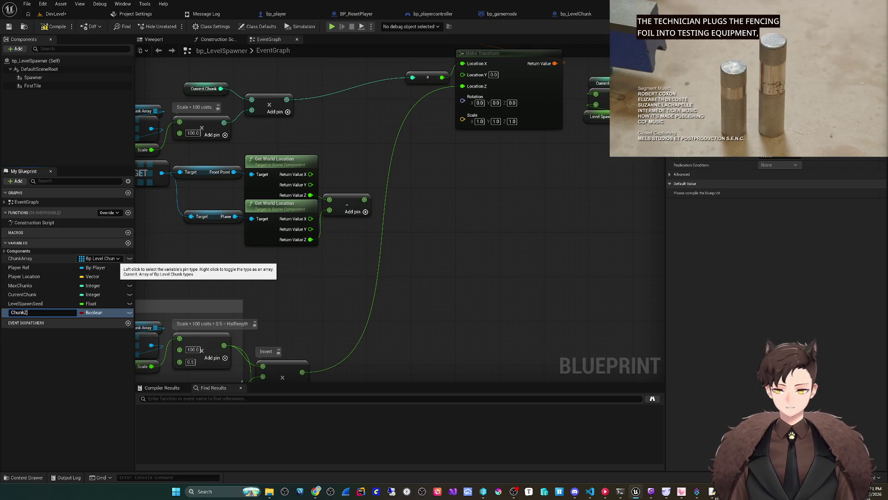
text(Offset)
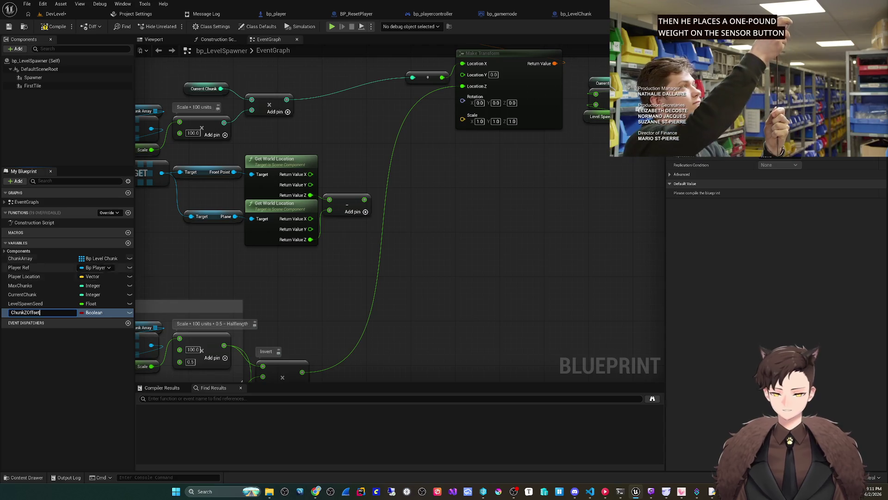
click(95, 312)
text(float)
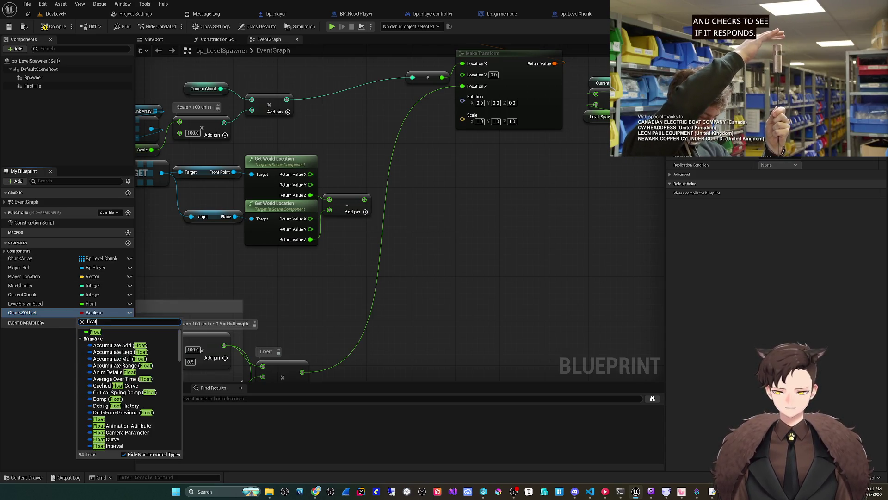
key(Return)
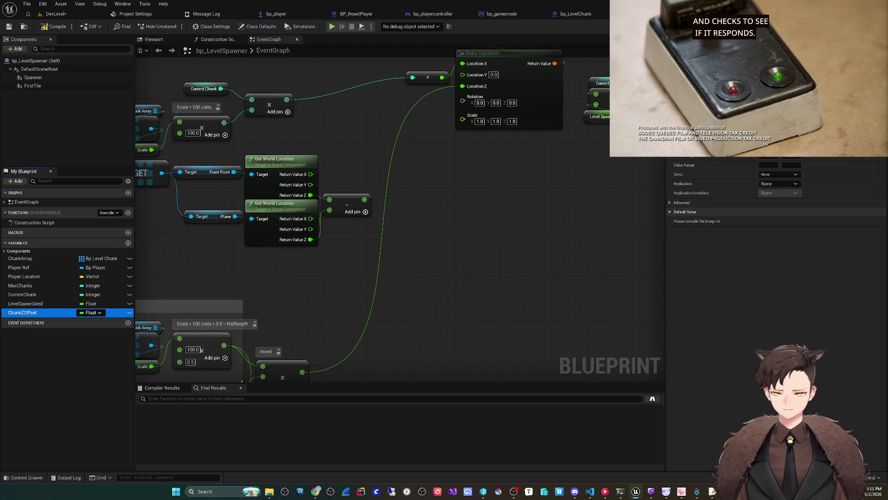
drag(28, 312, 437, 196)
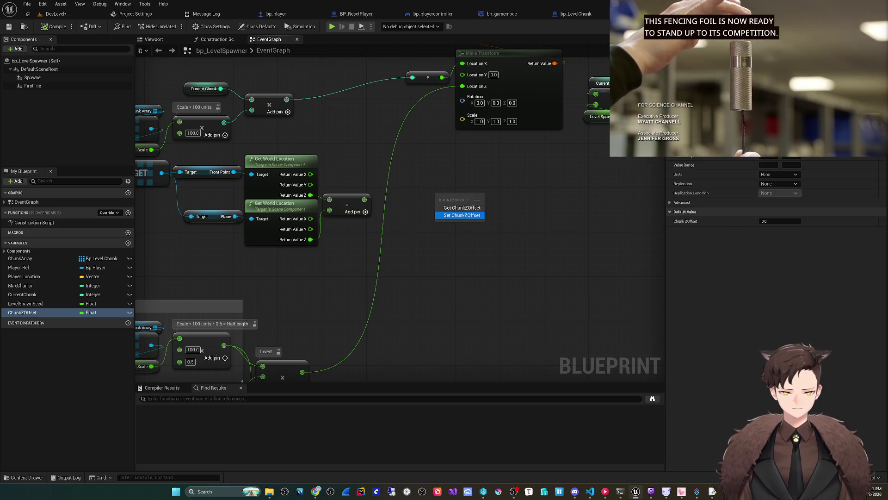
click(461, 215)
mouse_move(22, 312)
mouse_down()
mouse_move(458, 243)
mouse_move(439, 231)
mouse_up()
click(458, 242)
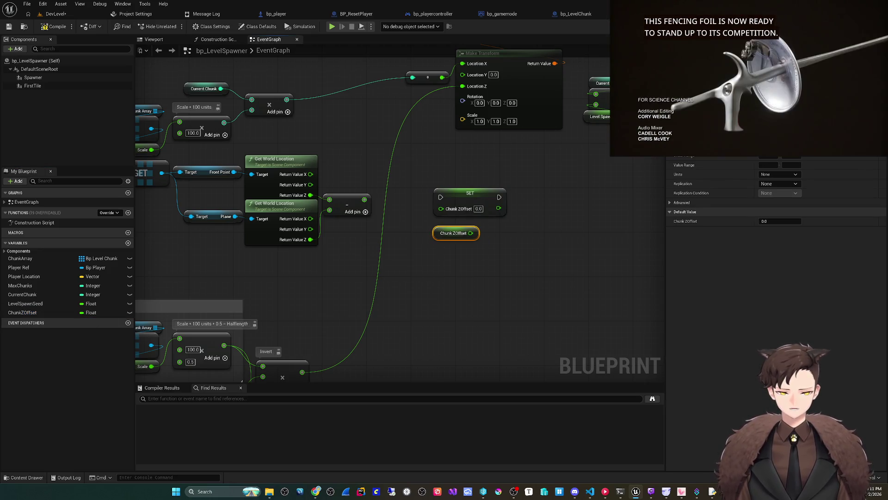
Move SET ChunkZOffset near Add Child Actor Component and add a float + node from the getter
drag(412, 281, 437, 225)
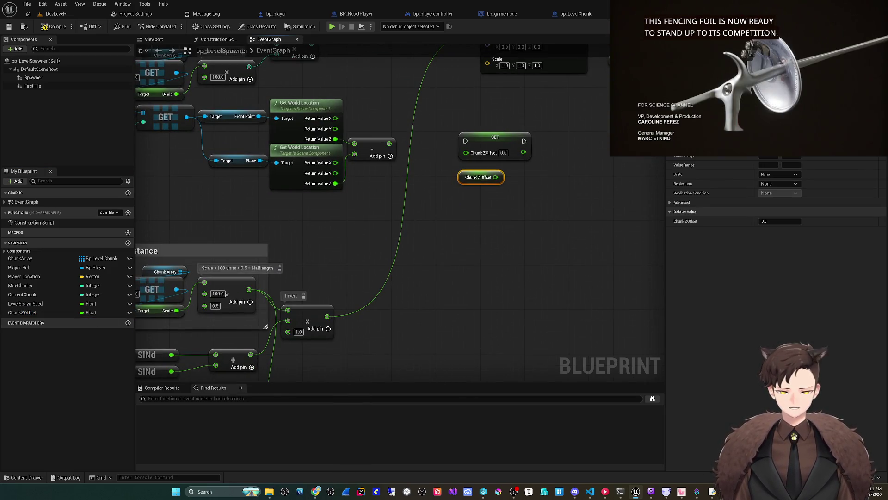
drag(409, 272, 406, 341)
mouse_move(436, 284)
mouse_down()
mouse_move(456, 189)
mouse_move(456, 300)
mouse_move(411, 362)
mouse_move(419, 380)
mouse_up()
click(444, 294)
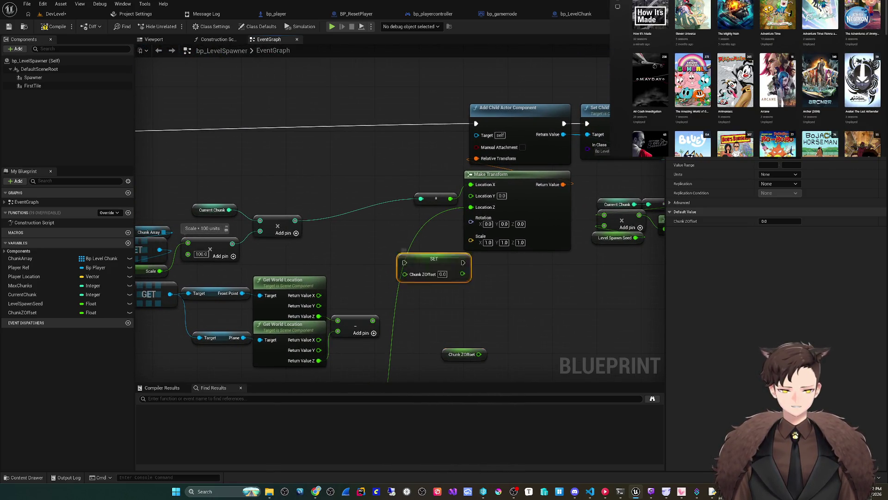
drag(420, 277, 381, 133)
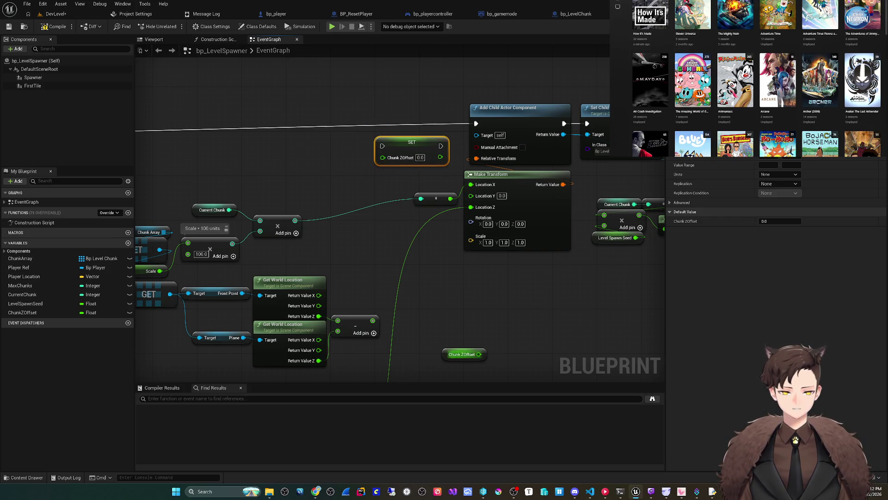
drag(362, 181, 370, 193)
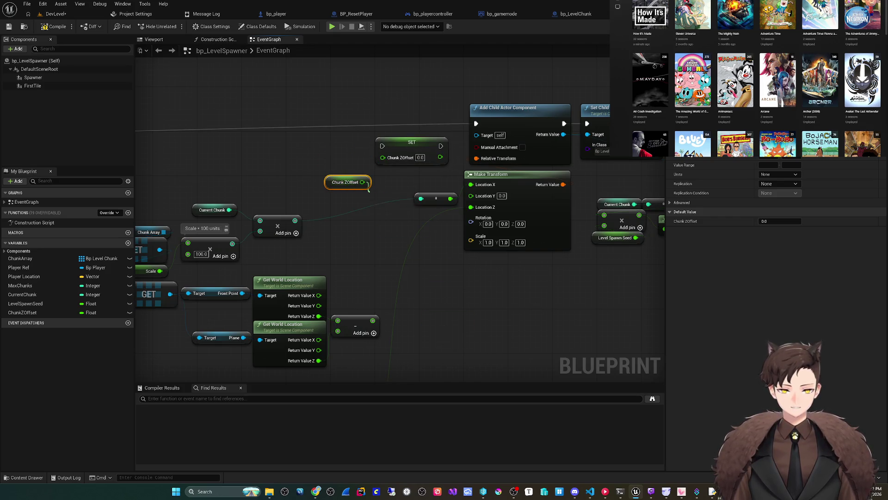
text(+)
key(Return)
Feed the sum into SET ChunkZOffset, run it before spawning, and wire Make Transform's Location Z
mouse_move(398, 259)
mouse_down()
mouse_move(454, 130)
mouse_move(458, 169)
mouse_up()
mouse_move(524, 123)
mouse_down()
mouse_move(417, 188)
mouse_move(458, 139)
mouse_move(436, 123)
mouse_up()
click(399, 147)
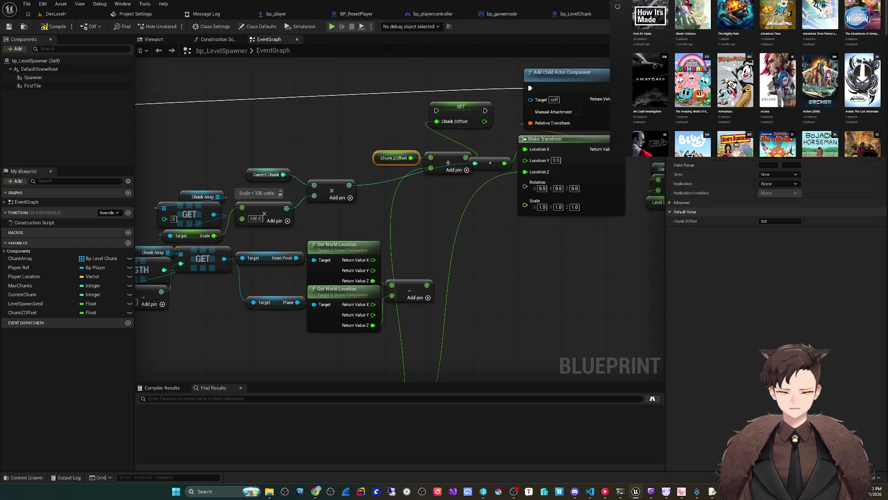
ctrl+click(447, 159)
drag(448, 159, 454, 138)
mouse_move(530, 88)
mouse_down()
mouse_move(445, 124)
mouse_move(437, 110)
mouse_move(531, 88)
mouse_up()
ctrl+click(461, 107)
mouse_move(461, 107)
mouse_down()
mouse_move(455, 85)
mouse_move(420, 116)
mouse_up()
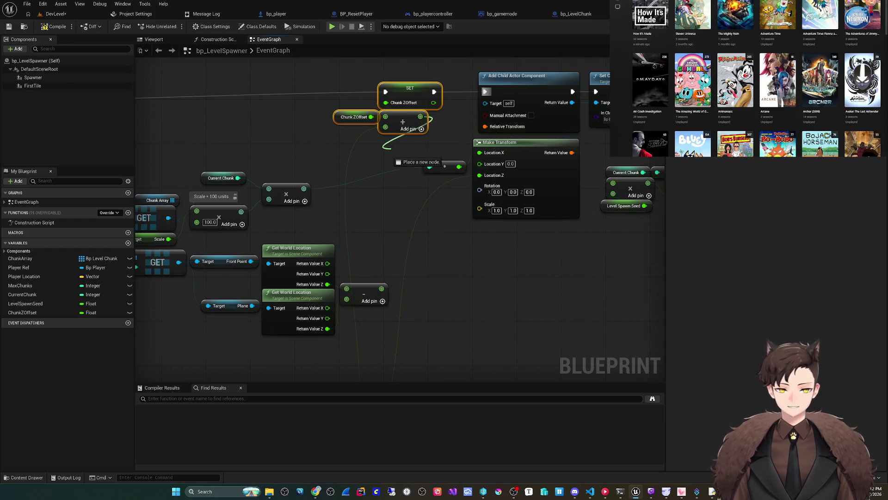
drag(440, 190, 479, 175)
drag(464, 285, 446, 258)
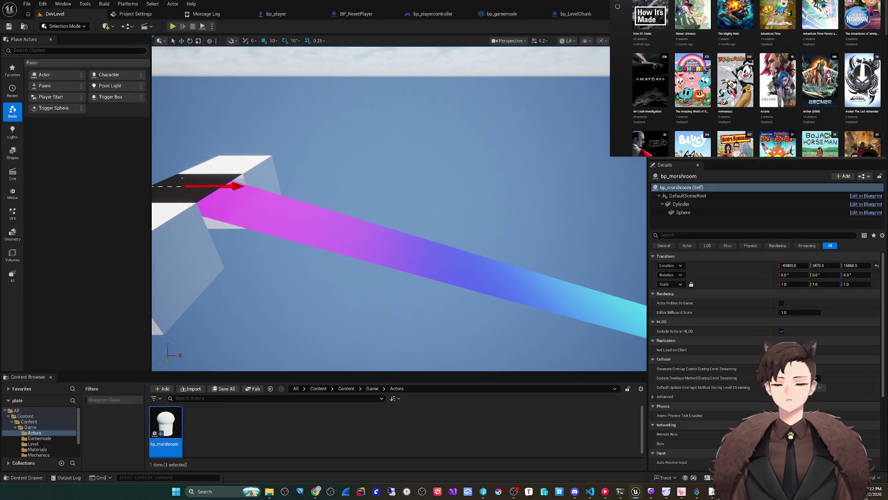
Play the level to check the chunk heights produced by the Z offset
key(alt+p)
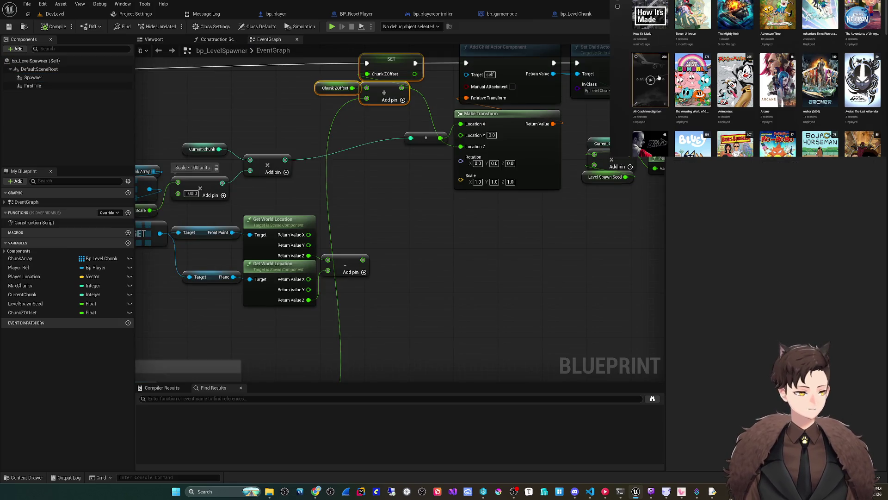
click(658, 77)
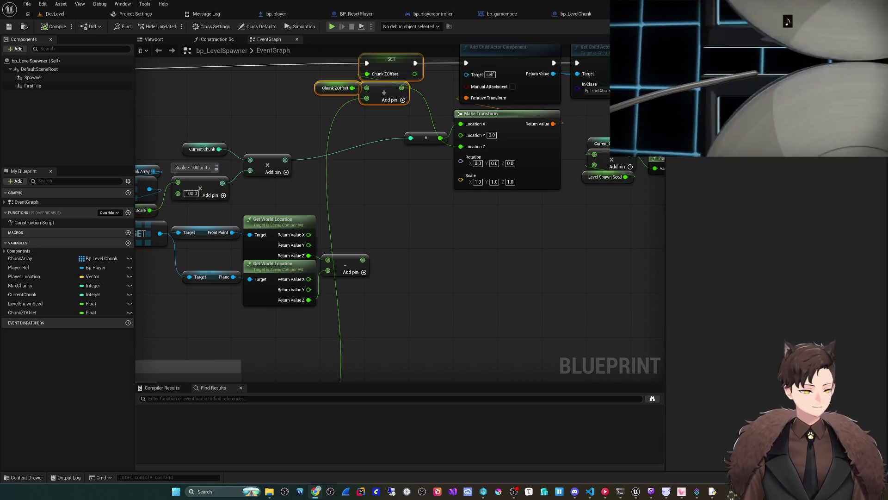
Close the video player and select the Chunk ZOffset getter to inspect it
key(Escape)
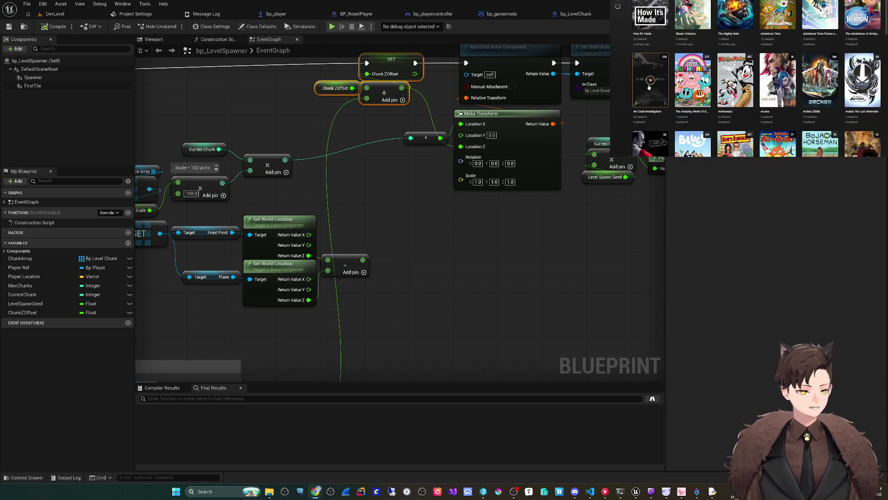
click(649, 86)
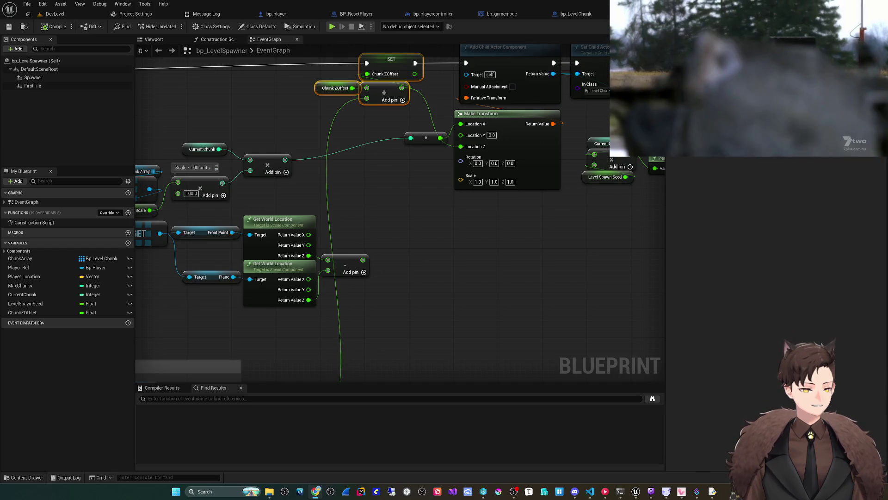
scroll(400, 212, down, 1)
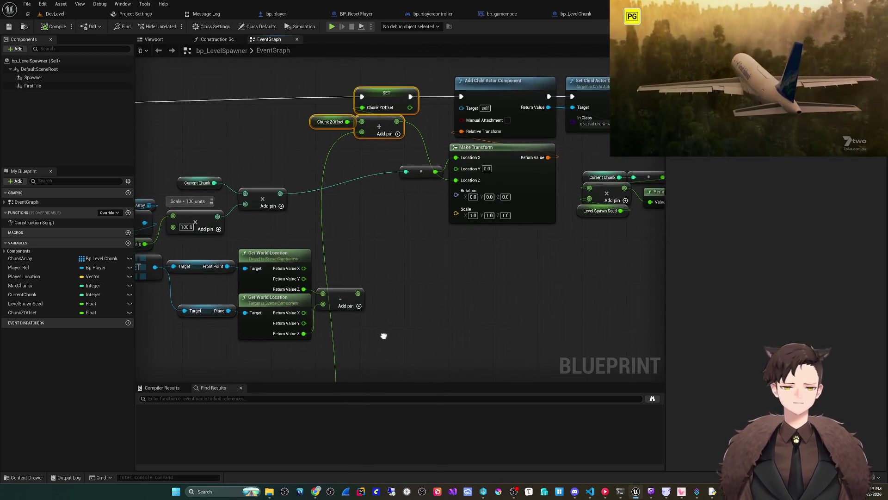
drag(415, 270, 421, 248)
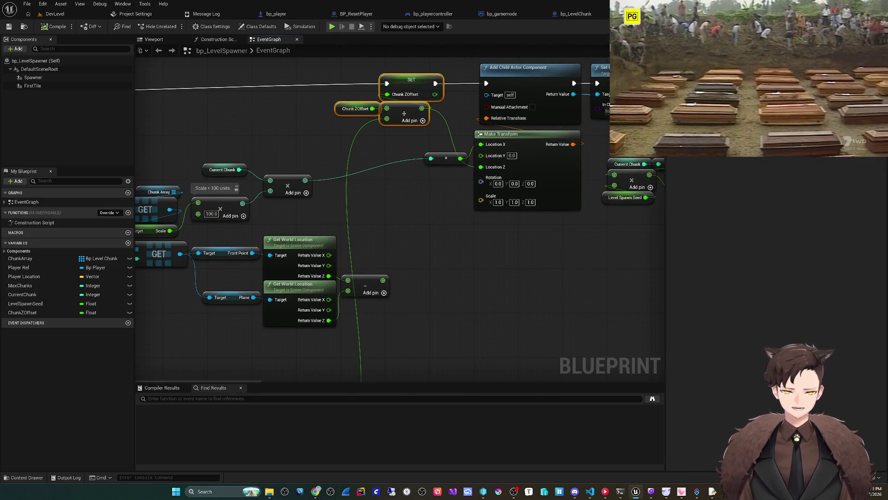
key(Escape)
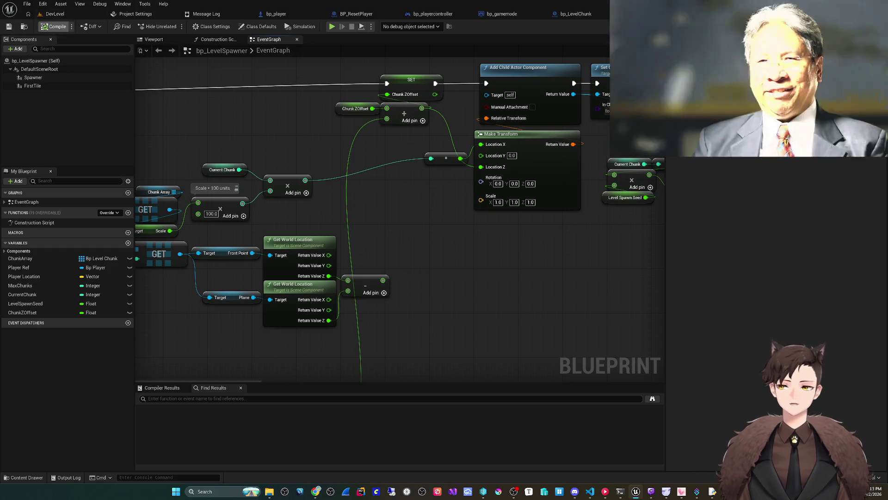
click(354, 109)
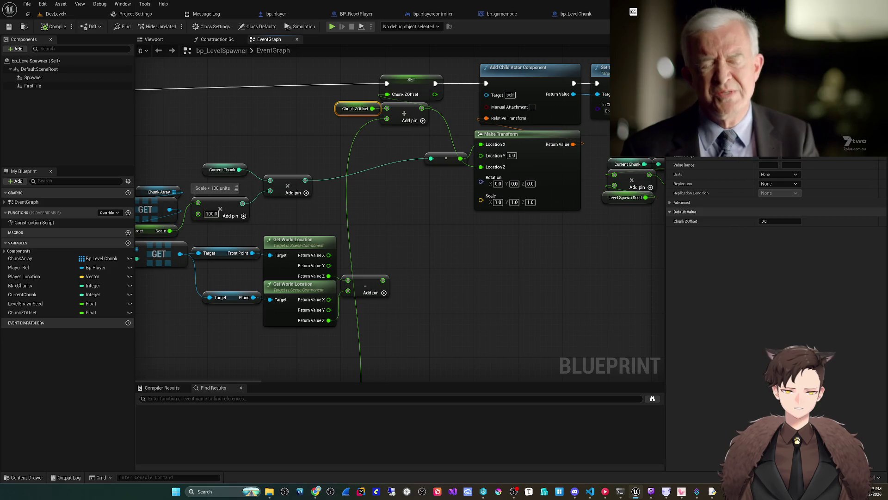
Review the slope nodes: the Slope getter, Map Range Clamped and the Invert multiply
mouse_move(430, 292)
mouse_down()
mouse_move(453, 289)
mouse_move(451, 247)
mouse_move(484, 188)
mouse_move(478, 259)
mouse_move(456, 307)
mouse_move(481, 234)
mouse_move(576, 228)
mouse_up()
mouse_move(475, 247)
mouse_down()
mouse_move(548, 248)
mouse_move(468, 250)
mouse_up()
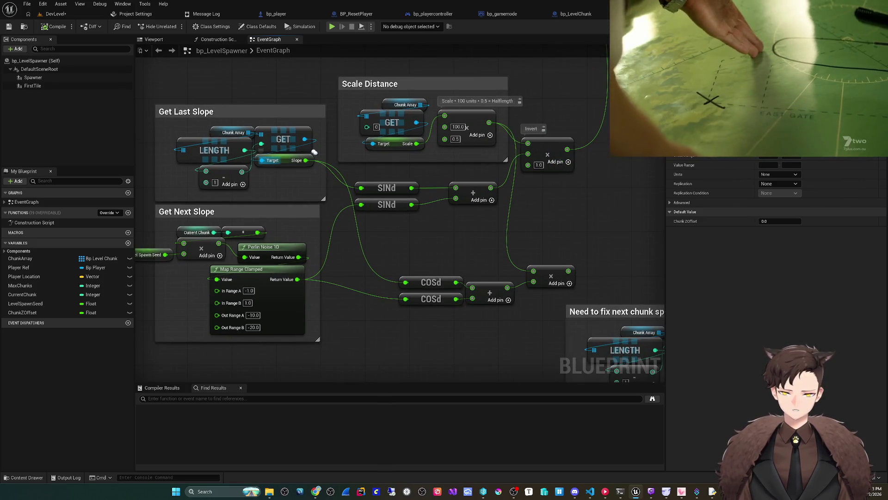
click(272, 160)
click(216, 267)
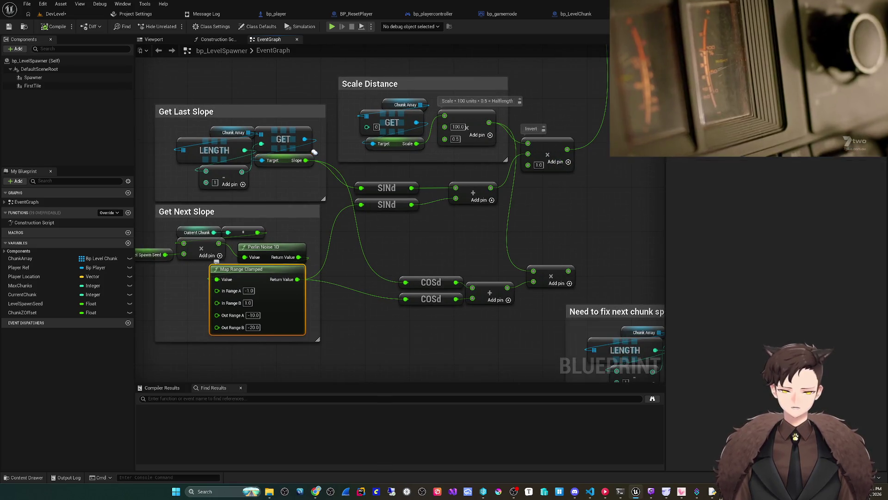
mouse_move(314, 151)
mouse_down()
mouse_move(242, 175)
mouse_move(195, 204)
mouse_up()
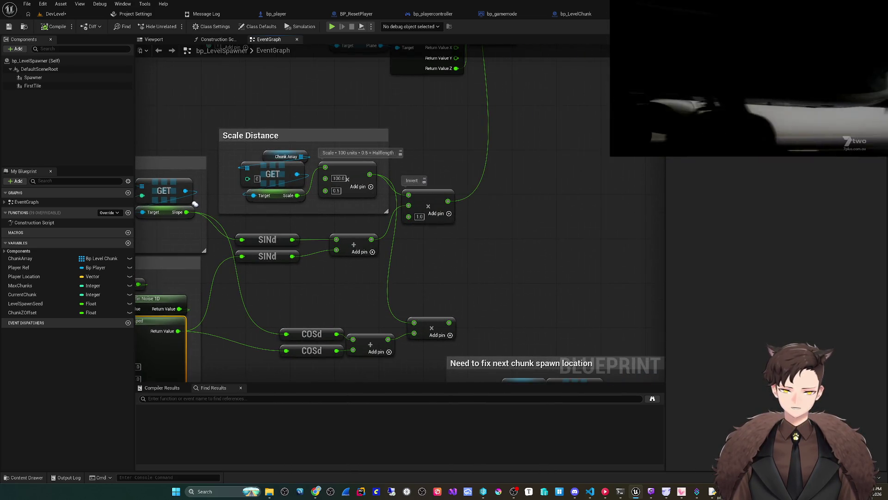
click(427, 206)
drag(357, 307, 341, 321)
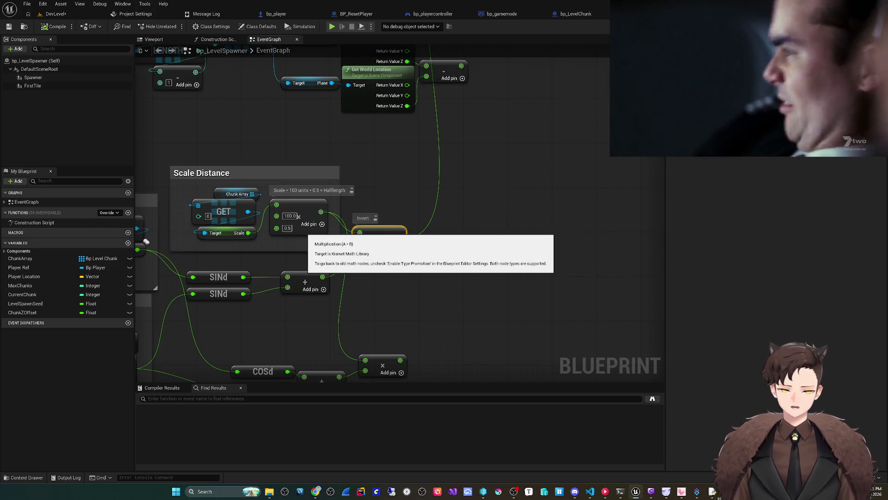
Route the height wire straight into Make Transform's Location Z and play the level
mouse_move(370, 232)
mouse_down()
mouse_move(350, 323)
mouse_move(407, 217)
mouse_move(362, 243)
mouse_up()
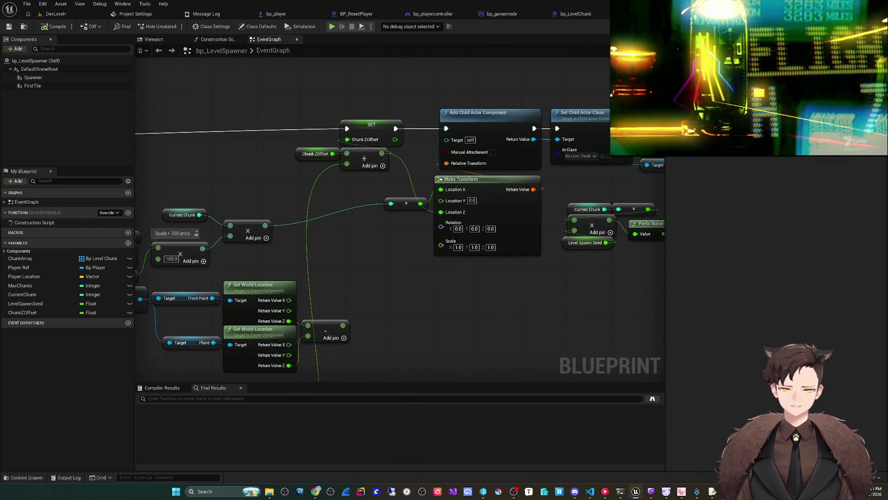
drag(346, 163, 440, 212)
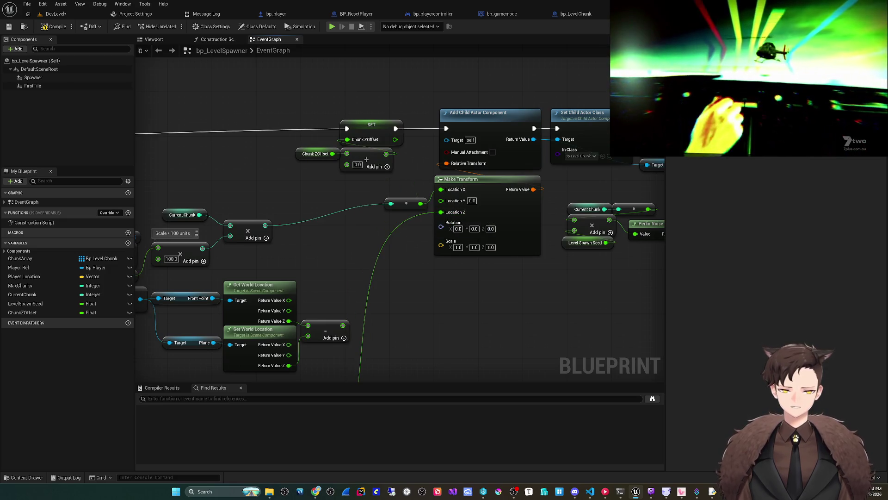
key(alt+p)
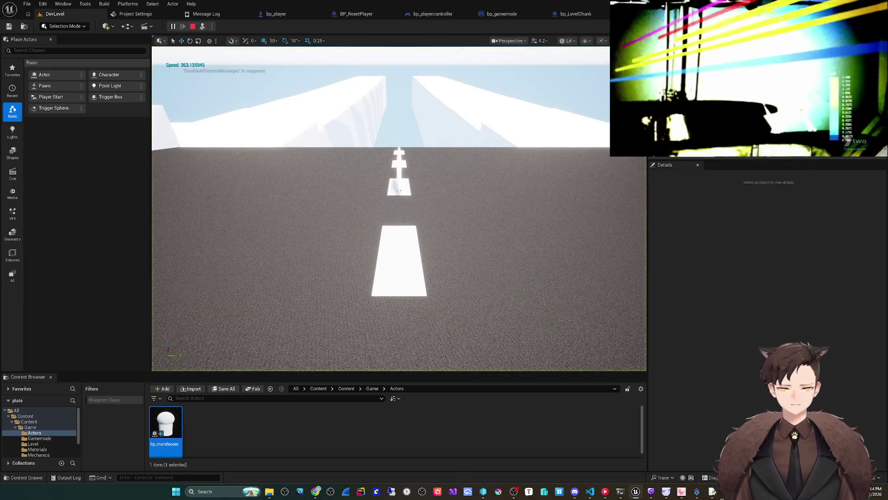
Eject to a free camera to look over the spawned road chunks, then stop the test
key(F8)
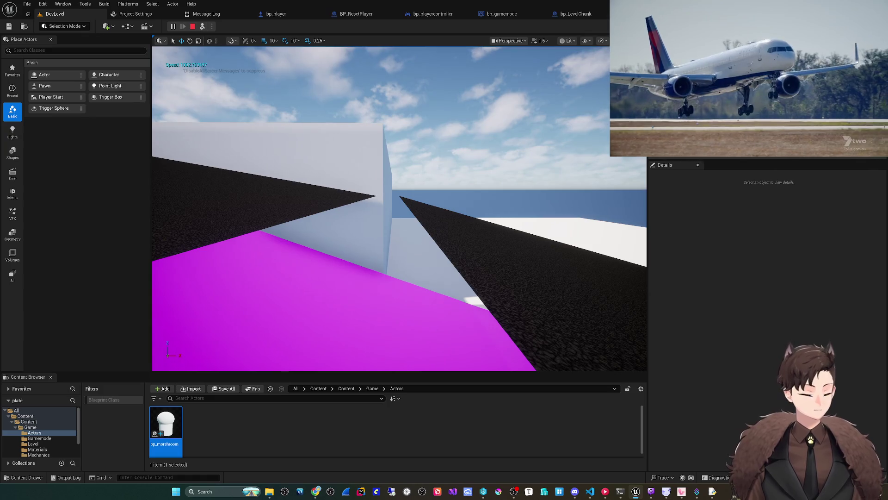
key(Escape)
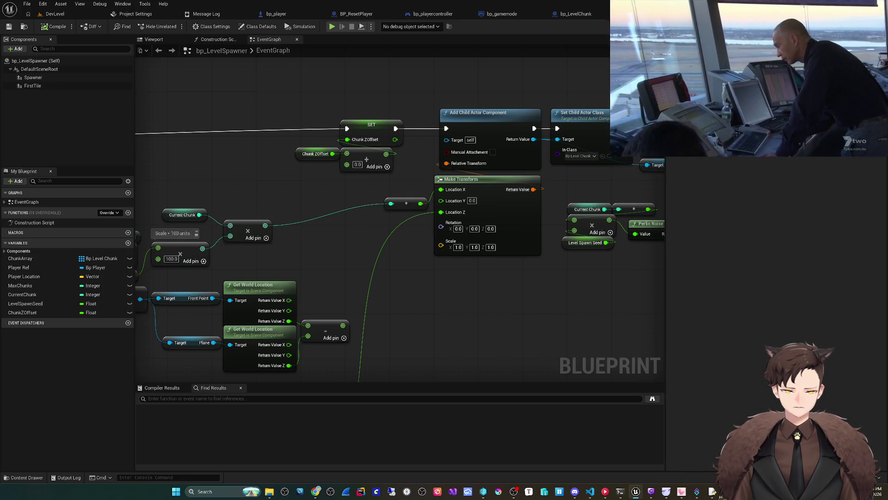
Reconnect the height wire to the Add node and feed a new Chunk ZOffset getter into Location Z
scroll(417, 208, down, 1)
drag(452, 172, 372, 130)
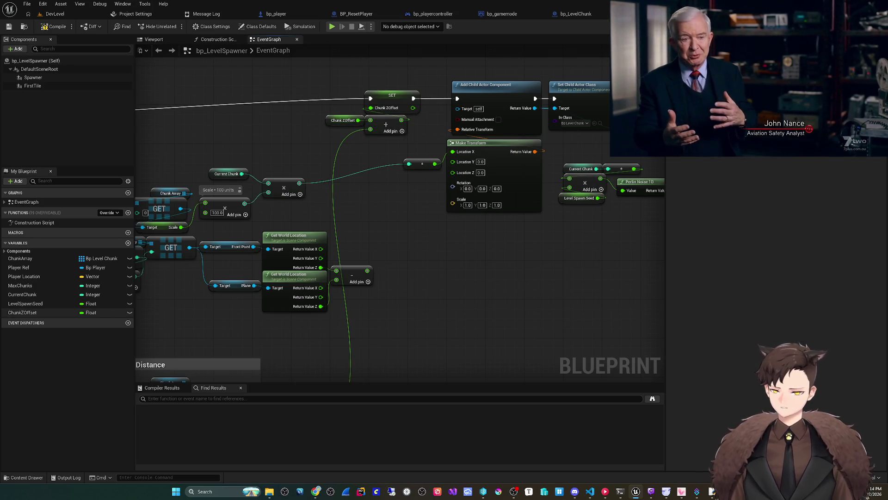
click(22, 312)
drag(22, 312, 452, 172)
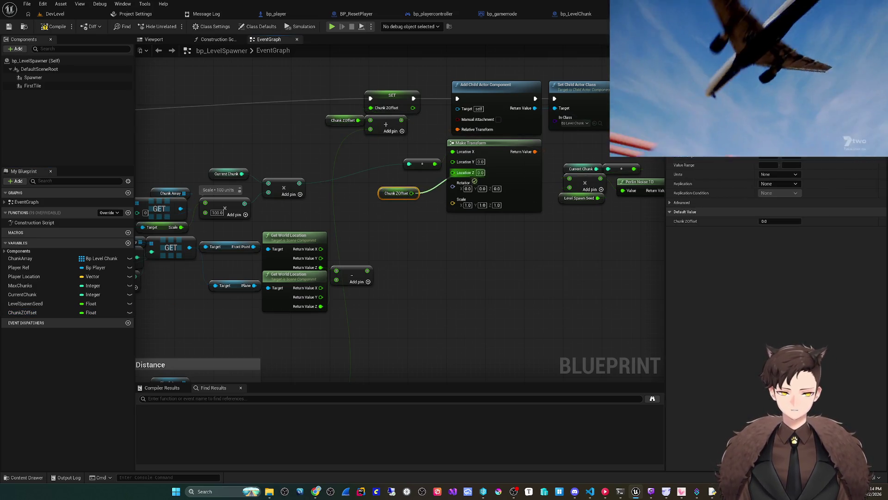
drag(397, 193, 421, 178)
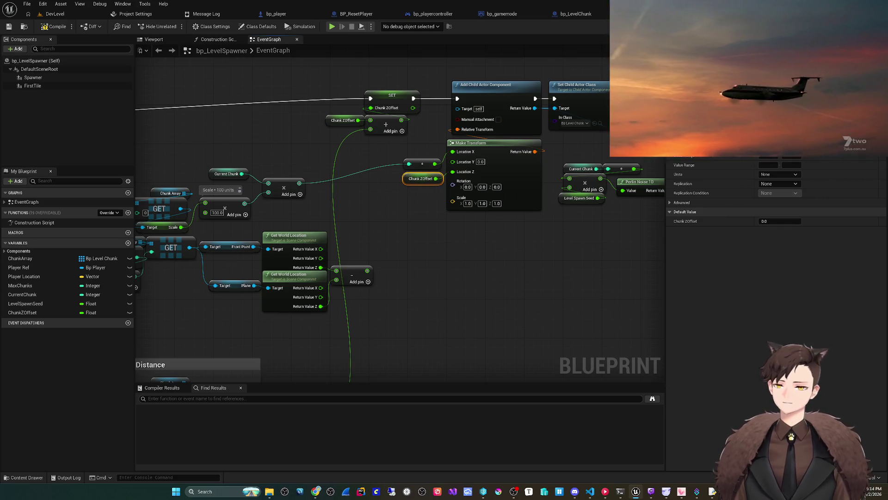
Go back to the DevLevel level editor
click(57, 27)
click(8, 26)
click(55, 13)
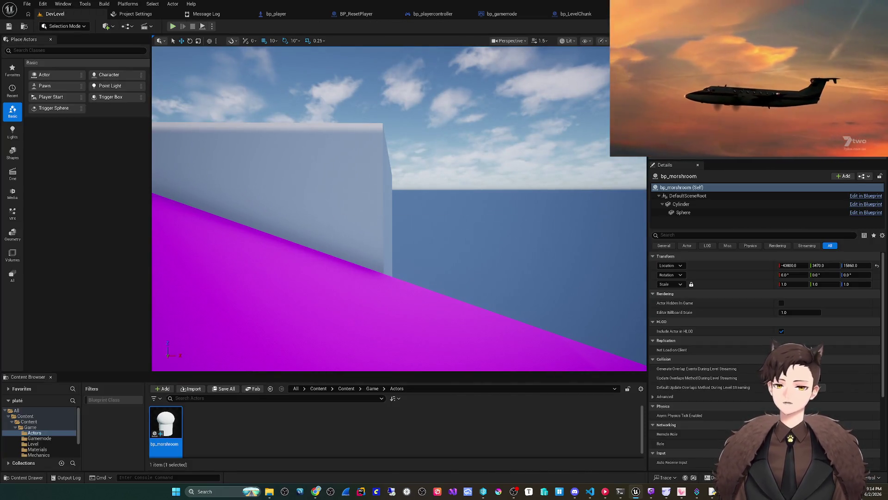
Play DevLevel to check the road heights driven by Chunk ZOffset, then stop the session
click(172, 27)
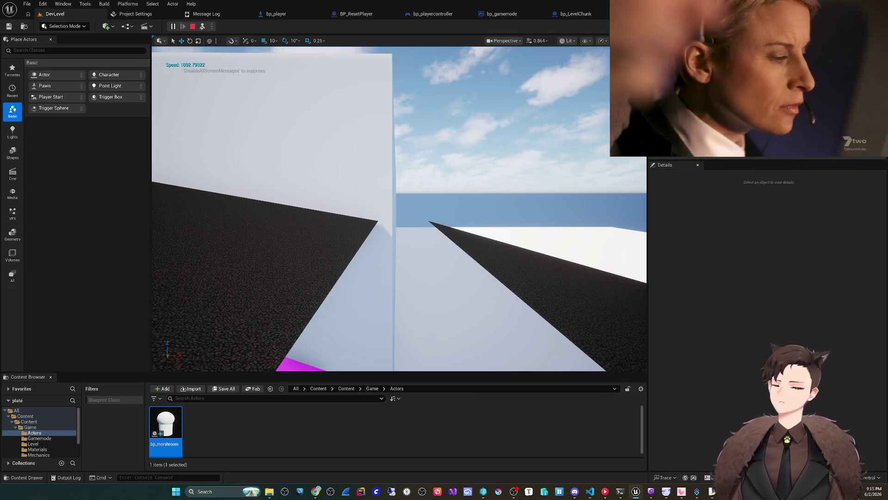
key(Escape)
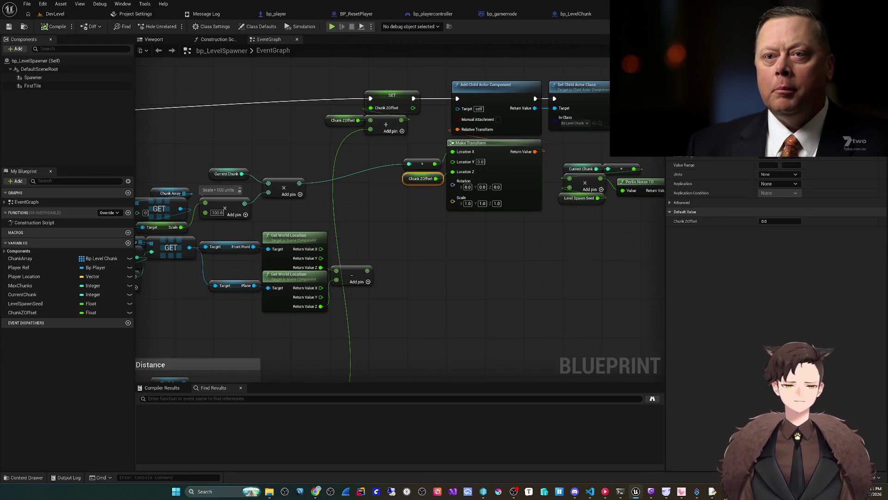
Select the 'Need to fix next chunk spawn location' comment group in the spawner graph
scroll(422, 283, up, 2)
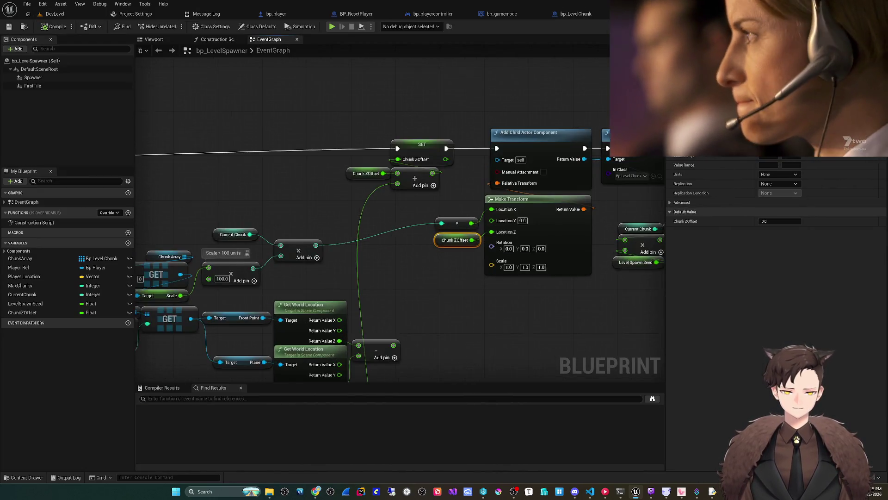
mouse_move(138, 462)
mouse_down()
mouse_move(222, 287)
mouse_move(256, 138)
mouse_up()
scroll(240, 236, down, 2)
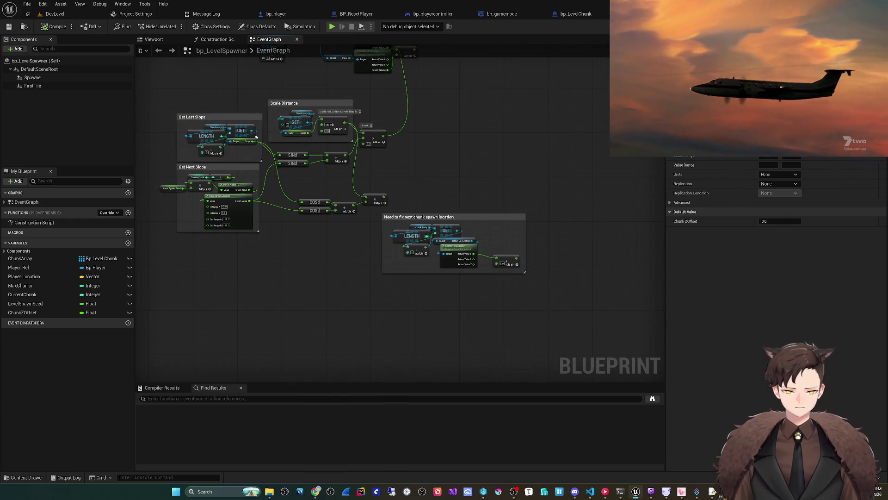
drag(380, 211, 527, 307)
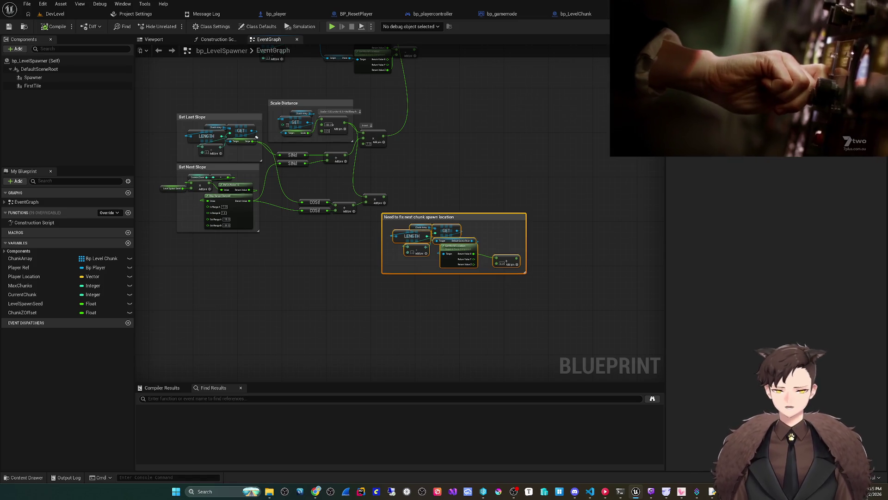
Run a quick play-test of DevLevel and stop it
click(53, 14)
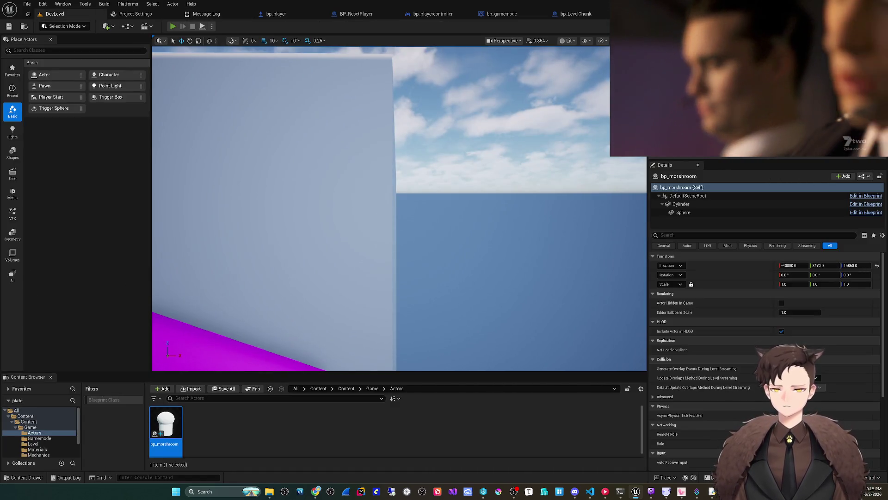
key(alt+p)
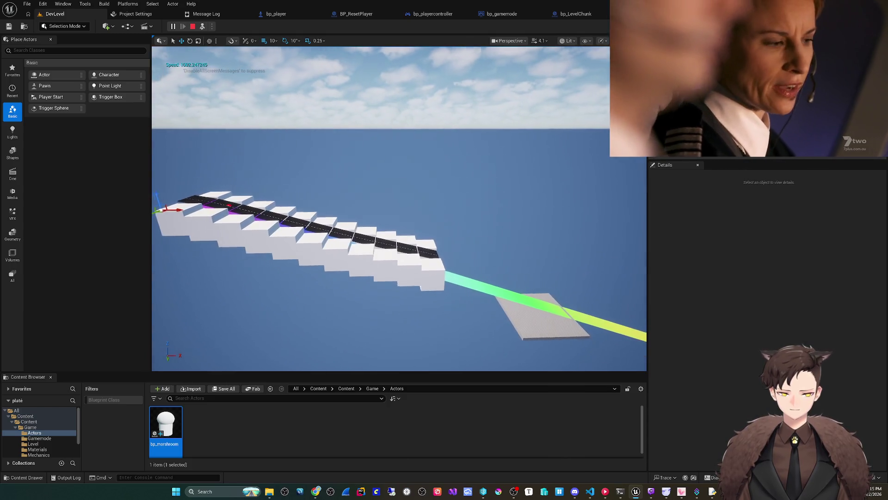
key(Escape)
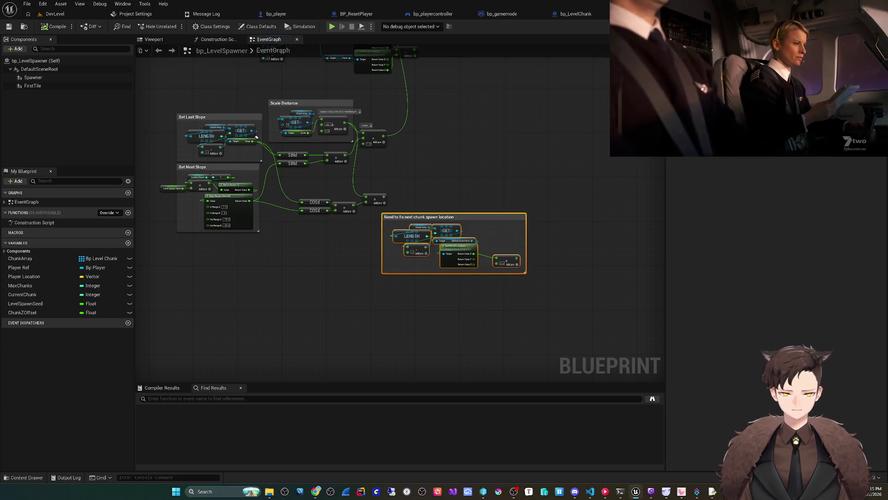
Delete the selected comment group and its nodes from the bp_LevelSpawner graph
key(Delete)
scroll(477, 289, up, 3)
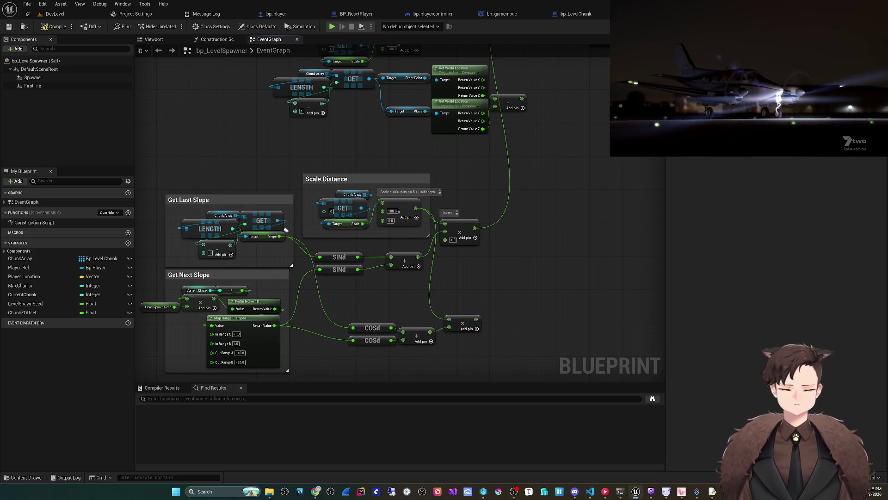
click(55, 14)
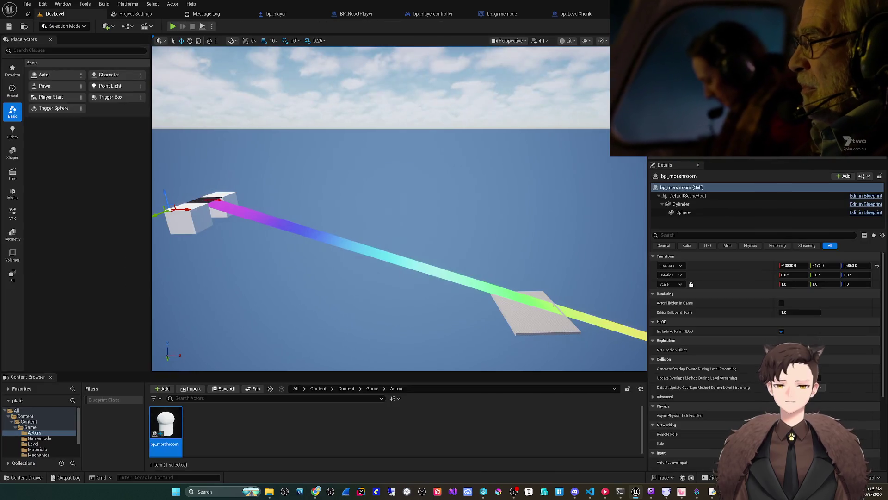
Play DevLevel with Alt+P to watch the sloped chunks spawn, then stop it
key(alt+p)
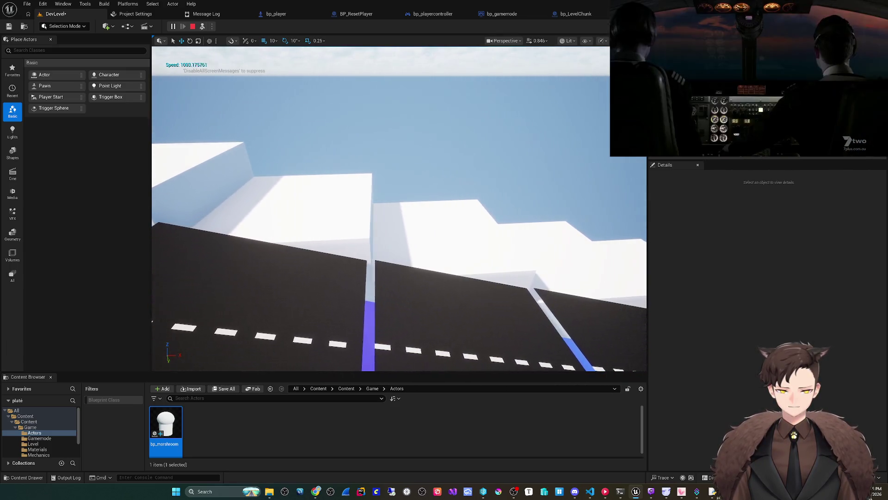
key(Escape)
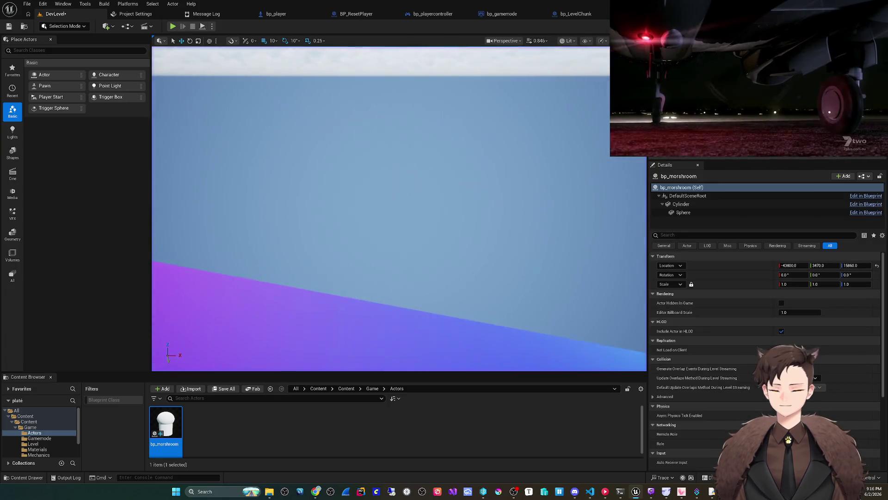
click(574, 14)
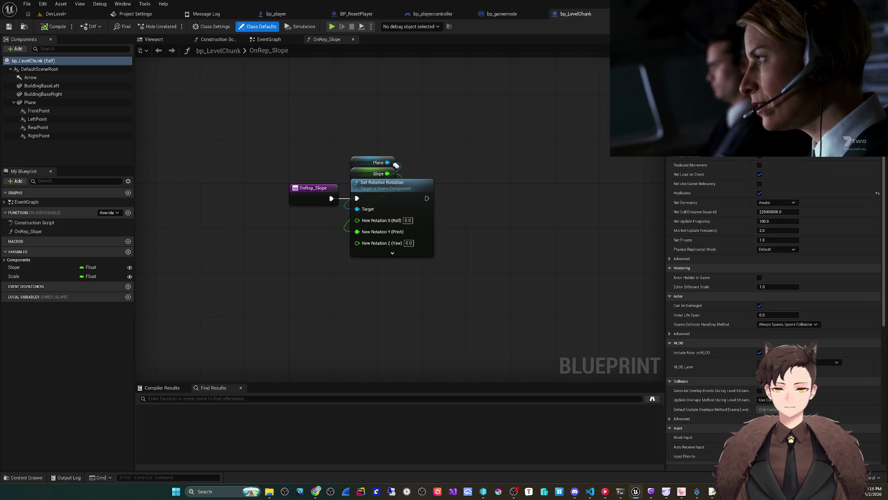
Frame the Plane in bp_LevelChunk's Viewport and set the Slope default to -12.997
click(154, 40)
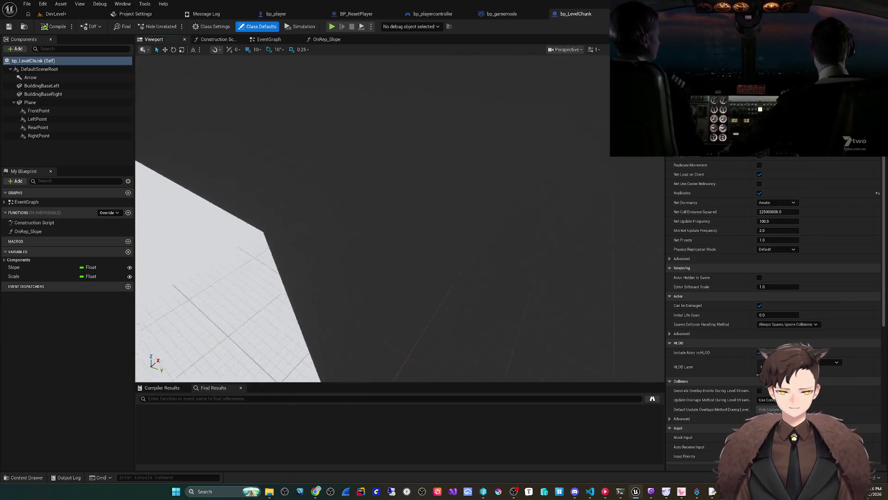
click(416, 217)
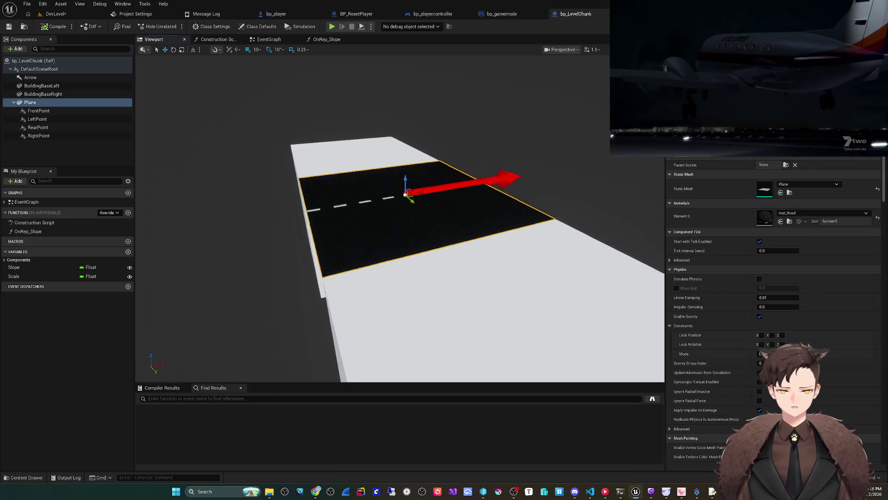
key(f)
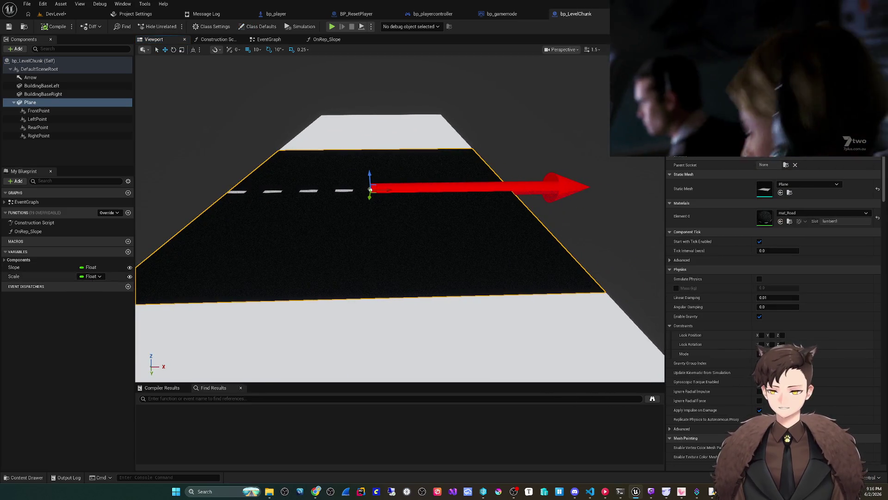
click(14, 267)
click(780, 221)
drag(779, 221, 761, 221)
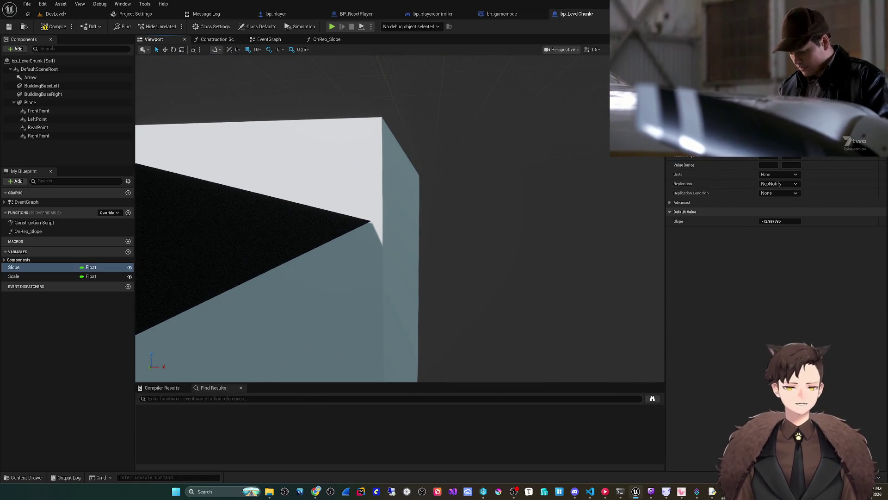
Reframe the tilted Plane and fly the camera close to inspect its edge
click(30, 102)
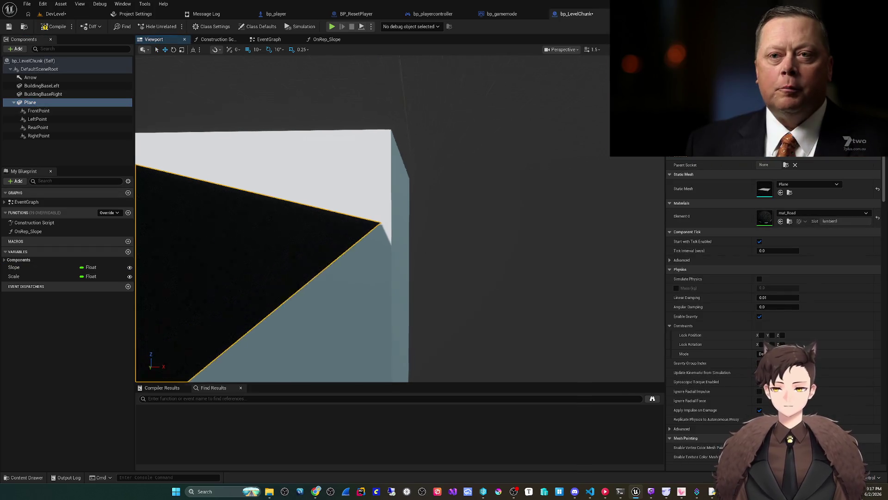
key(f)
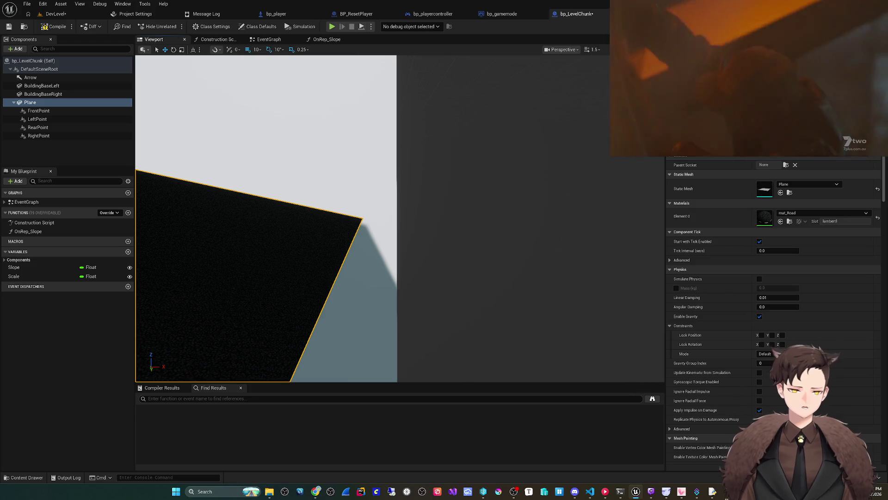
key(s)
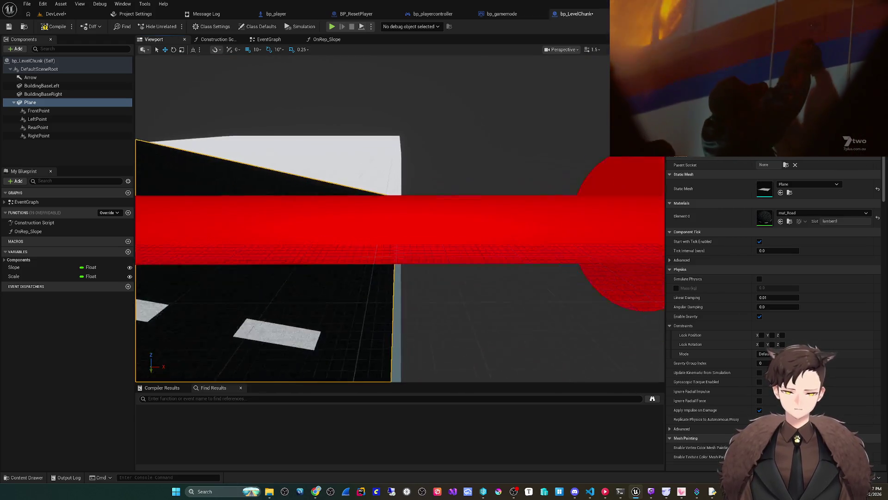
key(s)
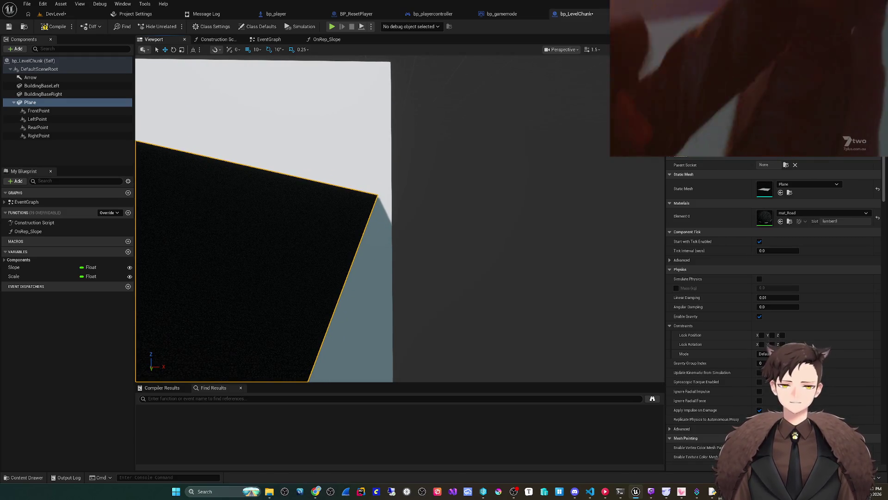
key(ctrl+Tab)
scroll(359, 288, up, 3)
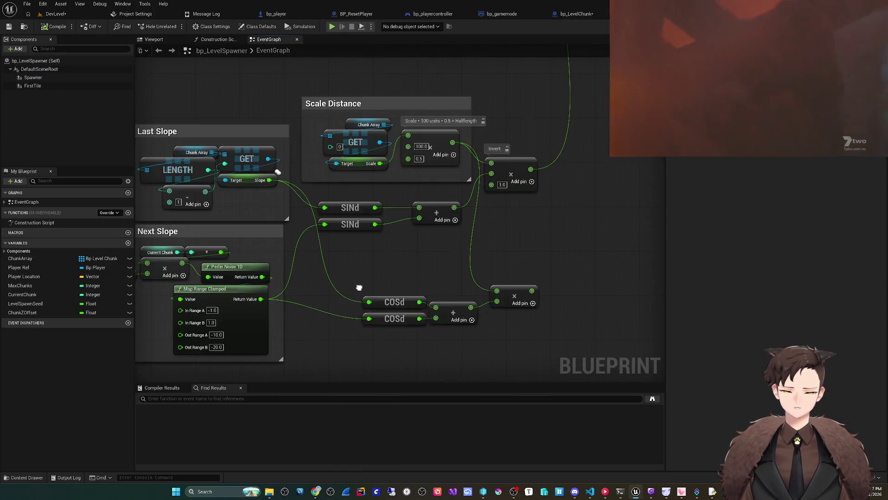
scroll(359, 288, down, 2)
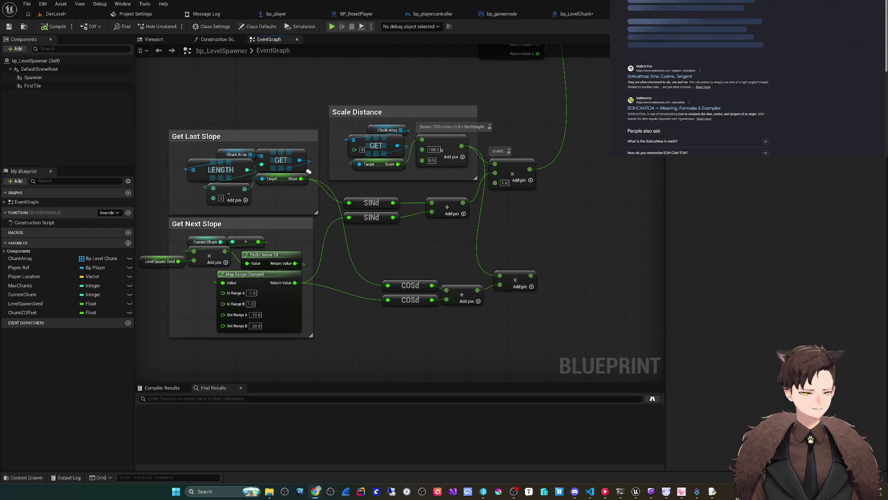
Highlight the 'Sine, Cosine, Tangent' result title, deselect it, and run a SOHCAHTOA search
mouse_move(692, 76)
mouse_down()
mouse_move(628, 76)
mouse_move(648, 76)
mouse_up()
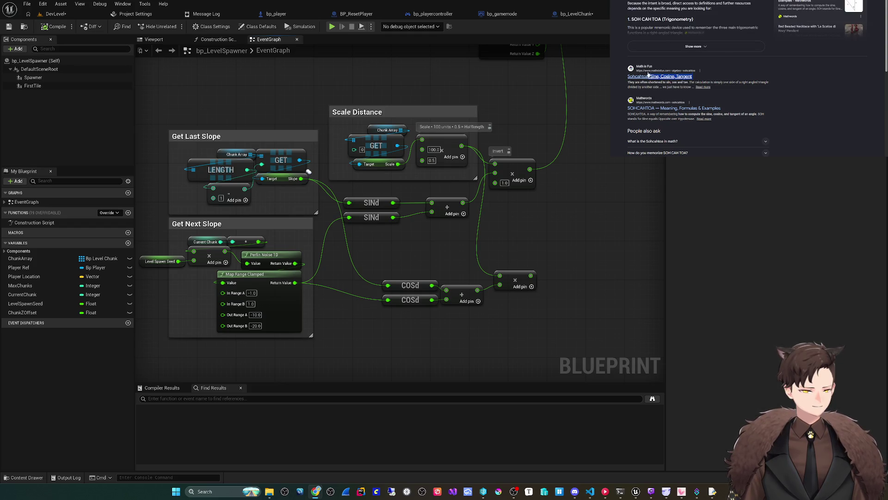
click(645, 17)
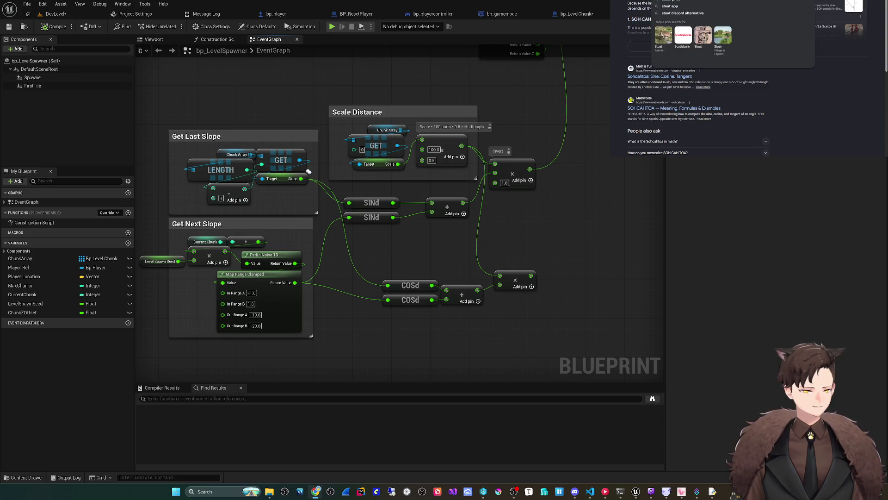
key(Return)
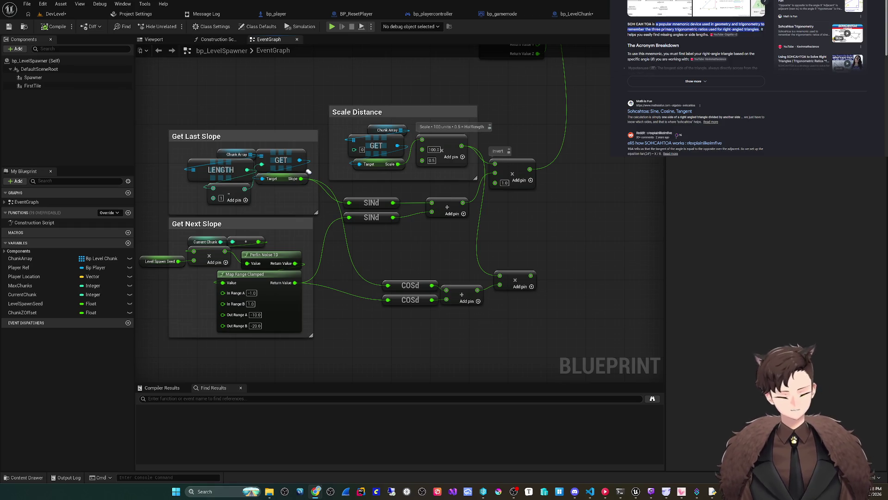
Compare the Wolfram MathWorld SOHCAHTOA diagram with the spawner graph's sine and cosine math
scroll(636, 8, down, 5)
click(643, 17)
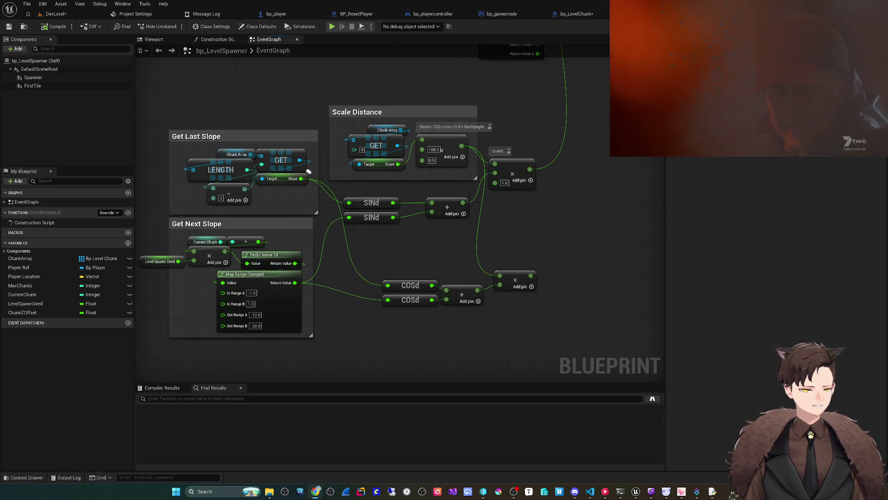
drag(309, 172, 354, 175)
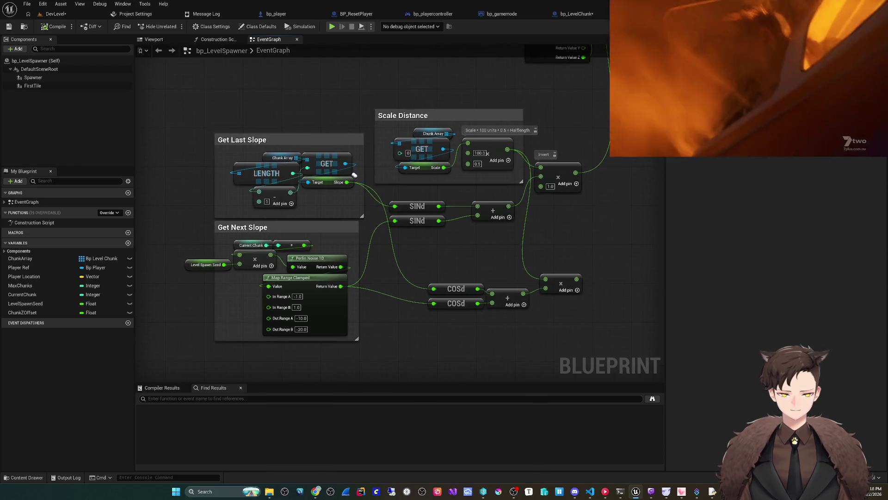
drag(447, 261, 429, 228)
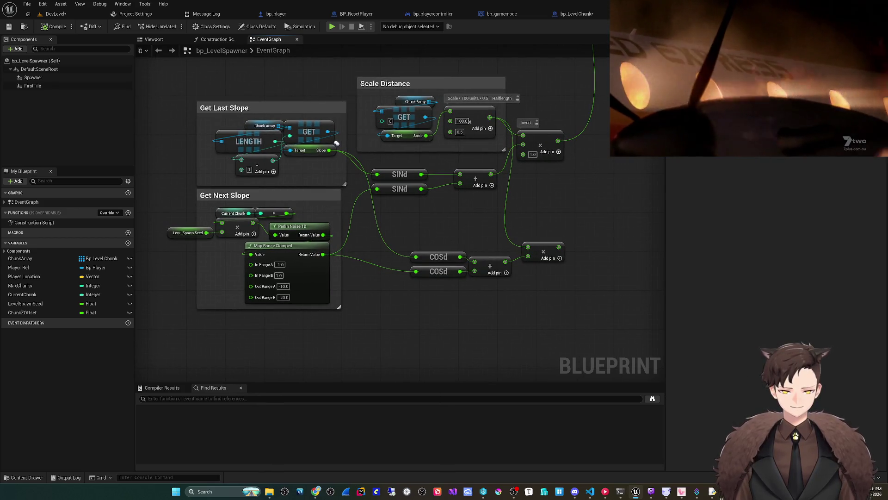
drag(436, 301, 399, 297)
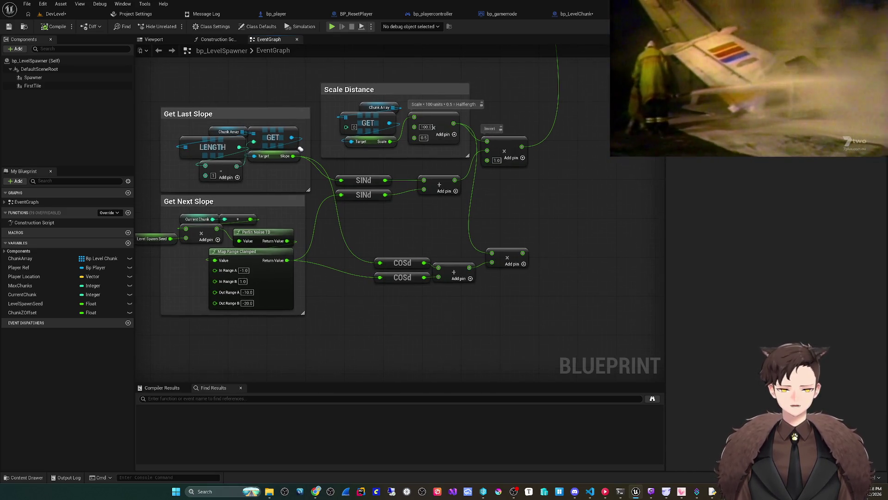
click(574, 13)
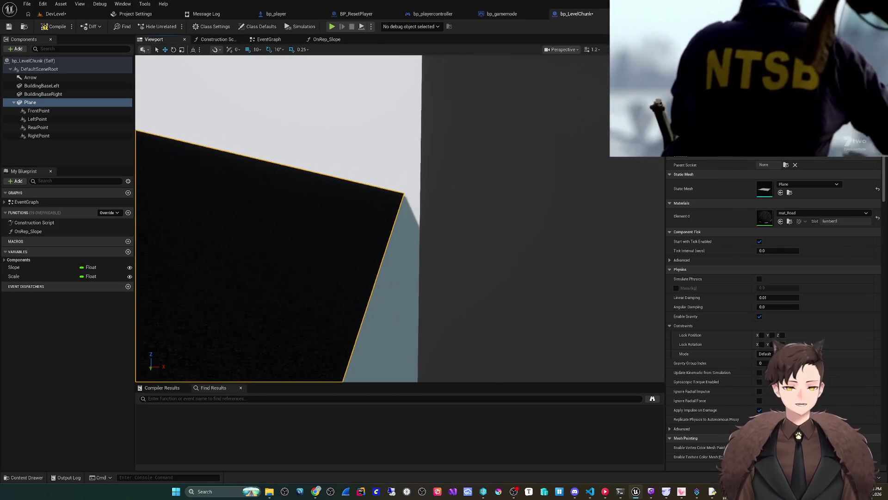
Fly the camera around the tilted road plane, then view the OnRep_Slope function graph
scroll(276, 218, down, 2)
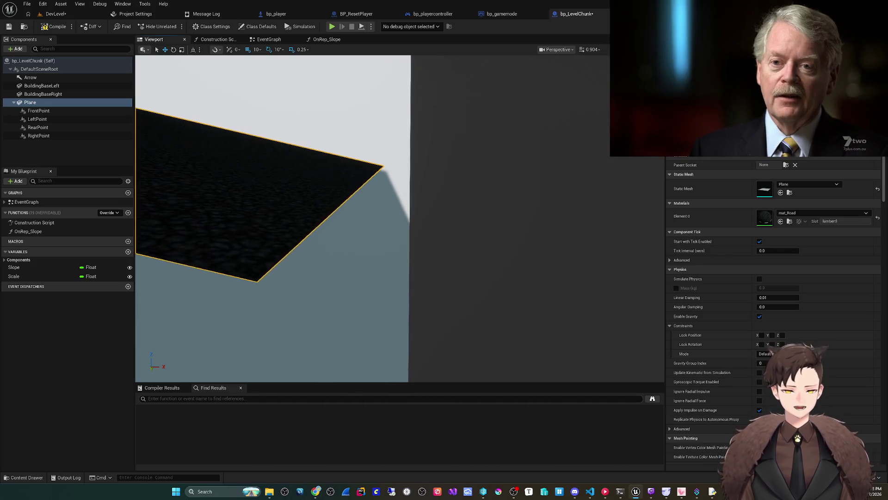
scroll(273, 218, down, 1)
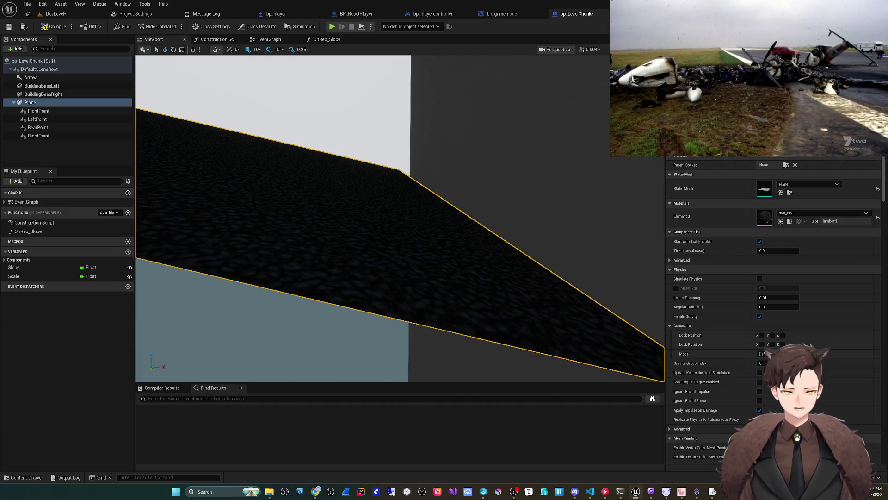
scroll(273, 217, down, 2)
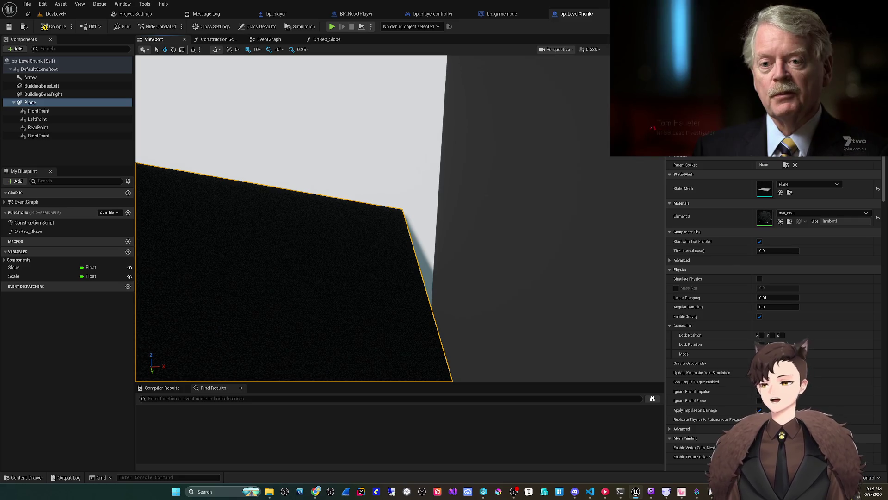
click(326, 40)
mouse_move(489, 249)
mouse_down()
mouse_move(394, 248)
mouse_move(383, 232)
mouse_move(390, 240)
mouse_move(369, 242)
mouse_up()
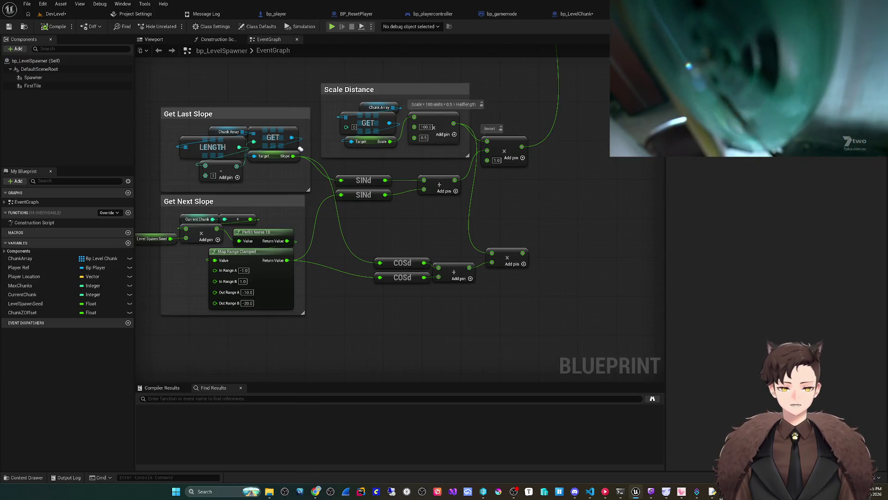
Place Slope and Scale getter nodes in the OnRep_Slope graph
drag(300, 149, 331, 131)
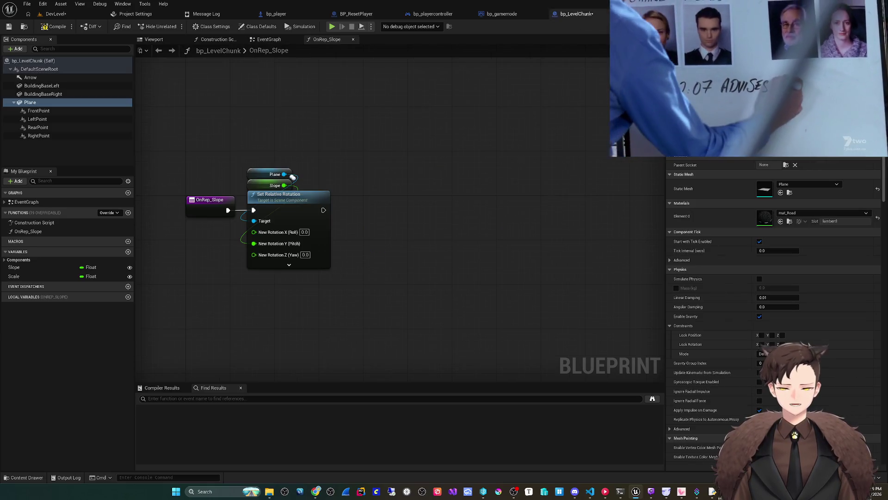
mouse_move(14, 267)
mouse_down()
mouse_move(57, 280)
mouse_move(370, 230)
mouse_move(373, 217)
mouse_up()
click(386, 214)
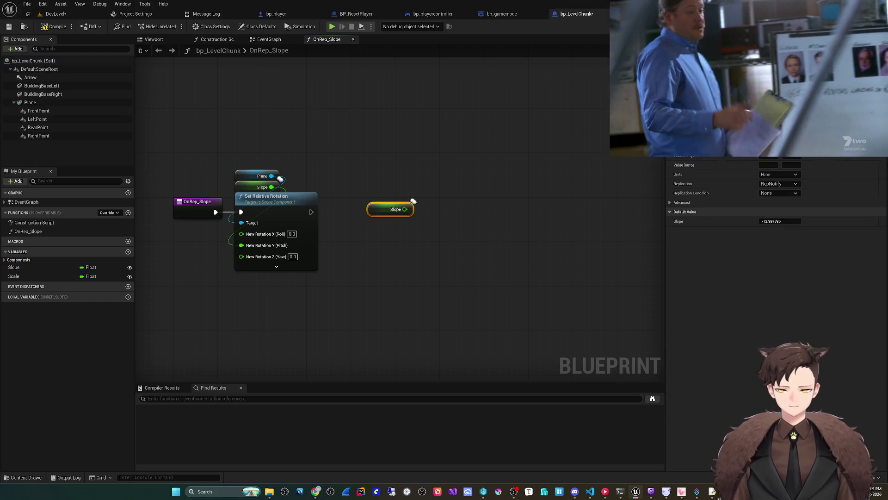
mouse_move(14, 276)
mouse_down()
mouse_move(362, 253)
mouse_move(369, 229)
mouse_move(377, 247)
mouse_move(387, 246)
mouse_up()
click(384, 234)
Multiply Scale by 100 with a Multiply node
text(*)
key(Return)
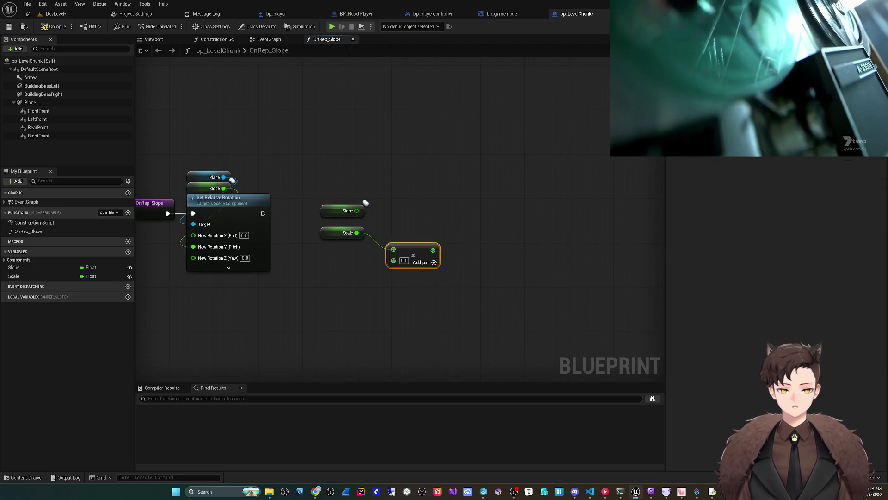
drag(413, 255, 397, 243)
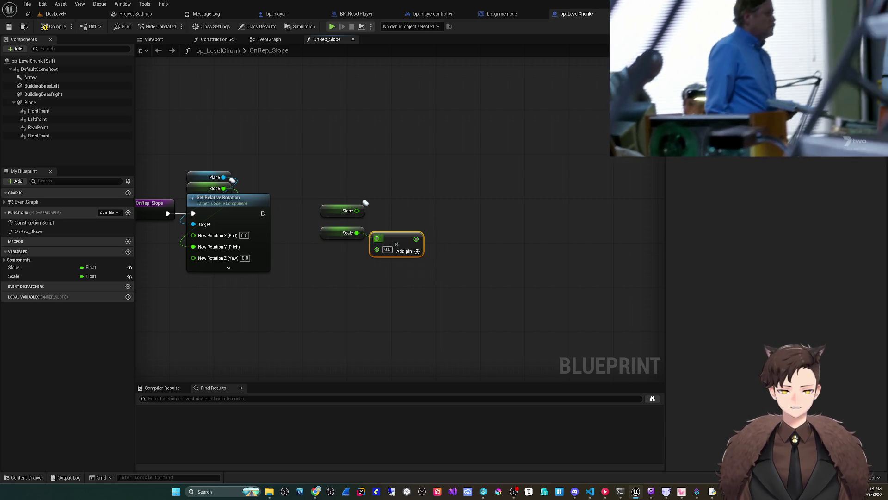
click(347, 230)
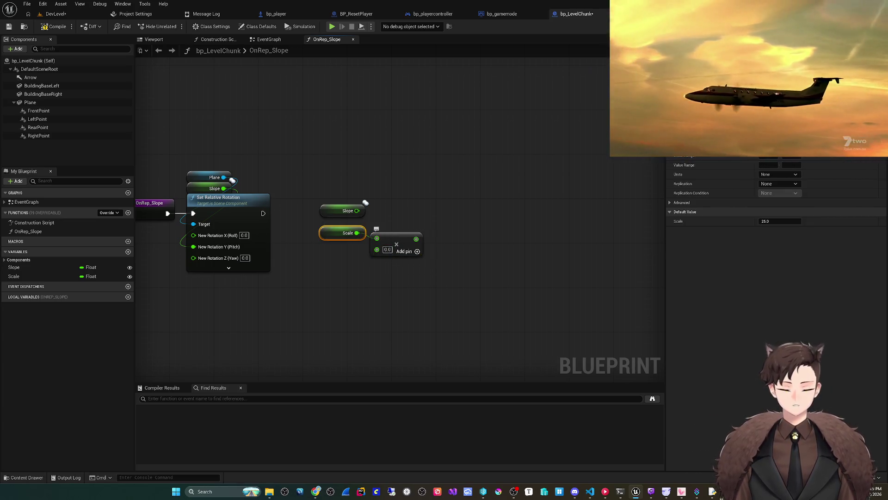
text(100)
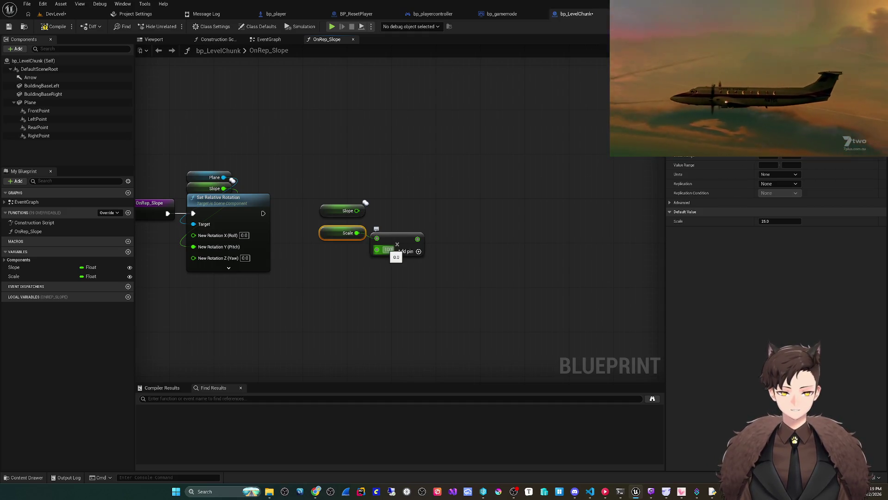
key(Return)
click(463, 296)
mouse_move(381, 244)
mouse_down()
mouse_move(347, 251)
mouse_move(407, 242)
mouse_up()
key(Escape)
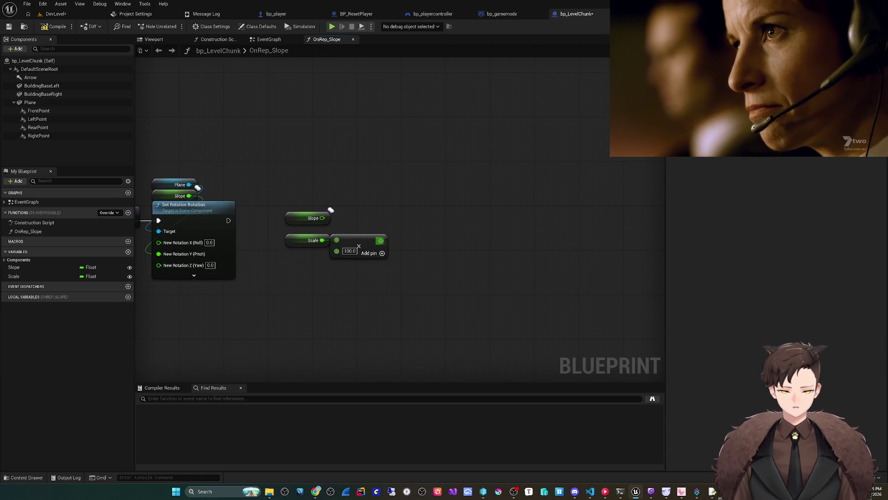
Feed the Slope getter into a Cos (Degrees) node
drag(331, 210, 331, 265)
drag(345, 276, 345, 276)
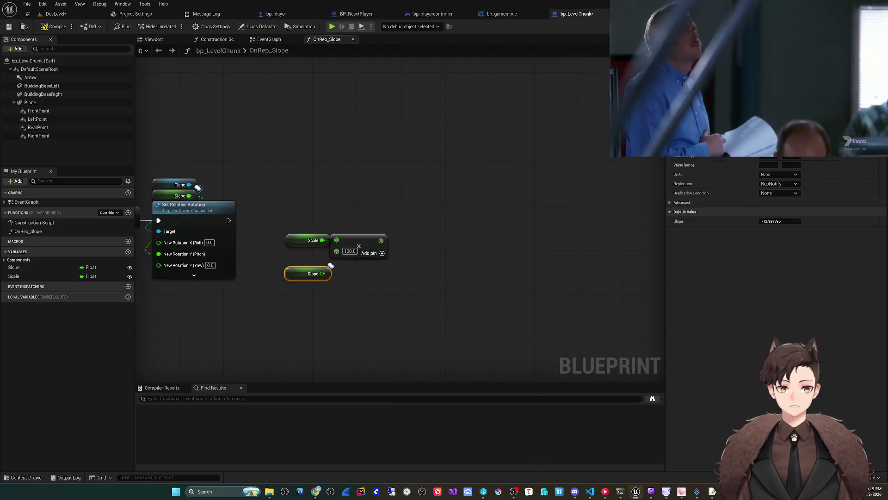
mouse_move(322, 274)
mouse_down()
mouse_move(384, 289)
mouse_move(361, 279)
mouse_up()
text(cos)
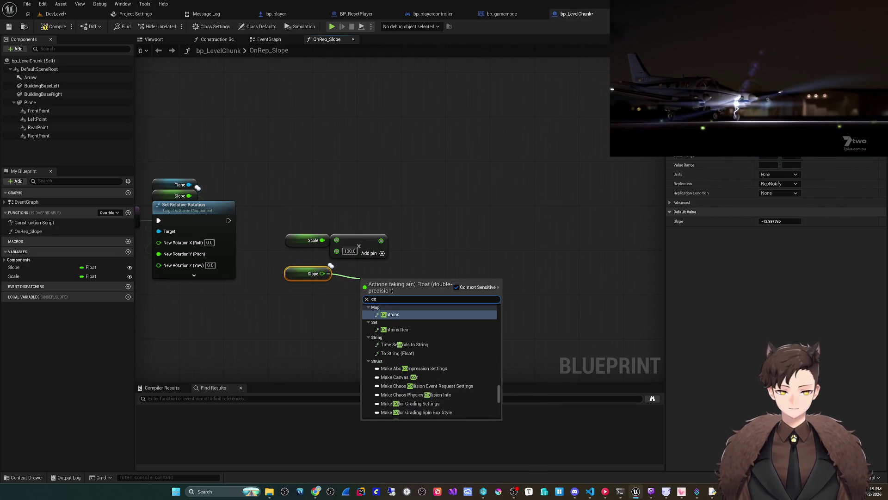
key(Up)
key(Return)
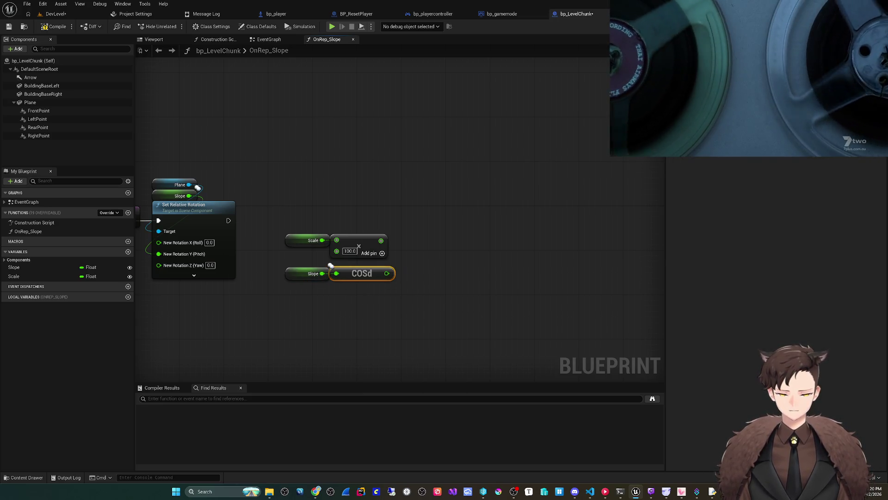
click(331, 265)
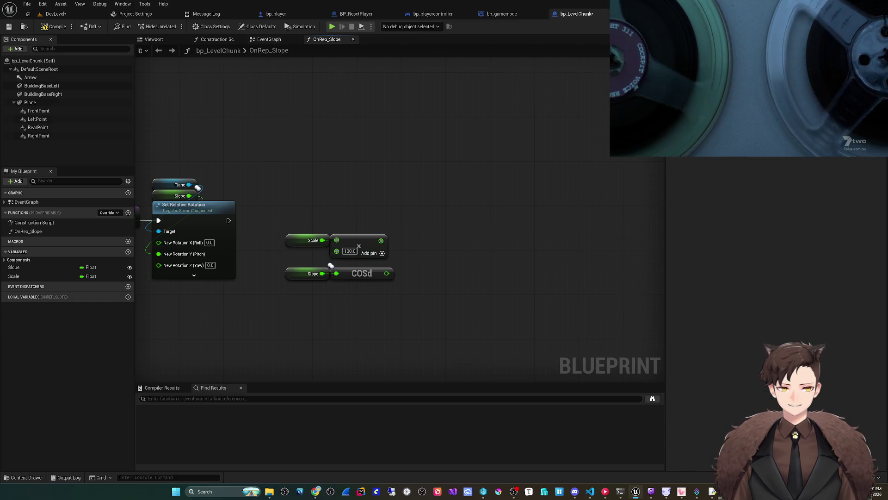
drag(330, 265, 314, 267)
Multiply the scaled value by the cosine, then cut all the calculation nodes
drag(364, 241, 396, 253)
text(multiply)
key(Return)
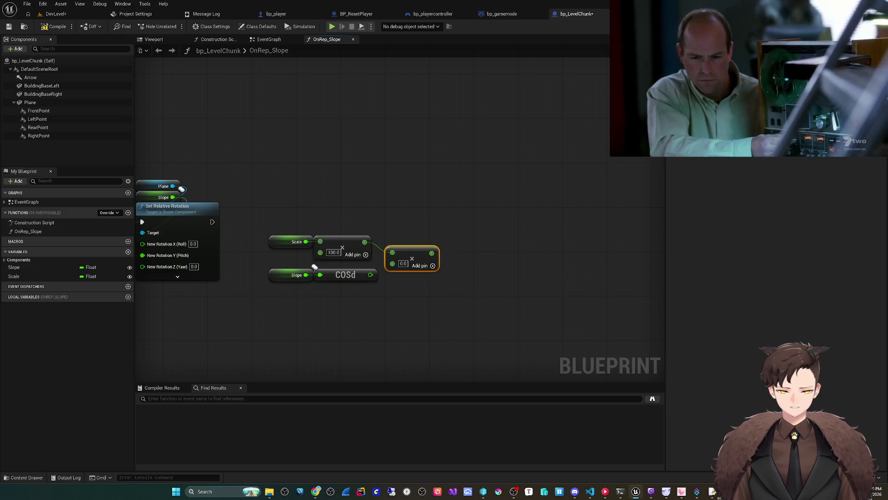
mouse_move(351, 196)
mouse_down()
mouse_move(460, 174)
mouse_move(384, 183)
mouse_up()
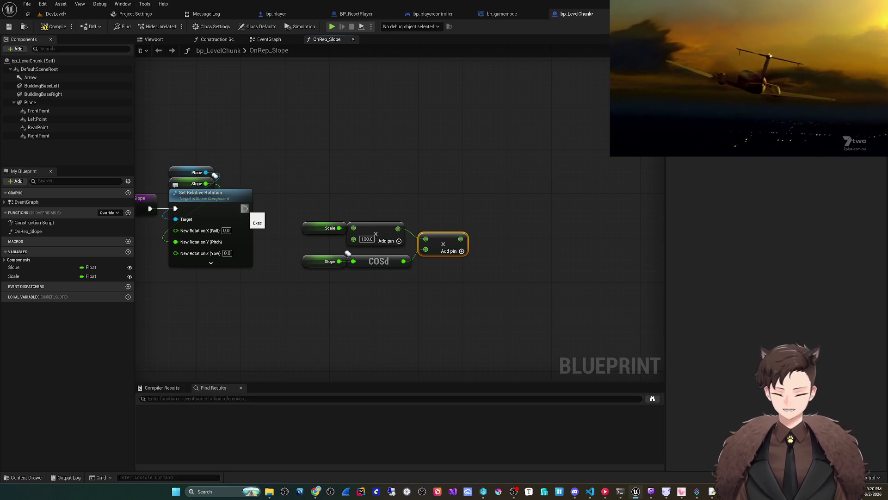
drag(303, 309, 502, 192)
key(Delete)
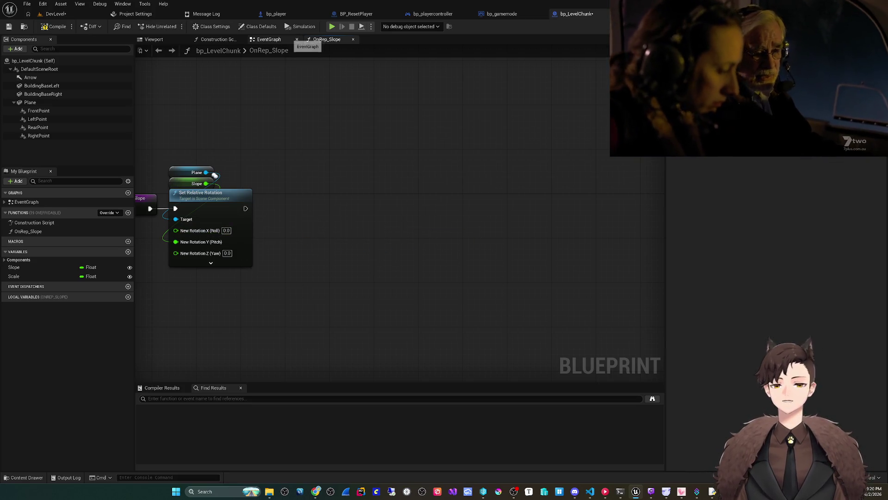
Paste the Scale × 100 × cos(Slope) nodes into bp_LevelChunk's EventGraph
click(287, 40)
key(ctrl+v)
drag(353, 317, 341, 258)
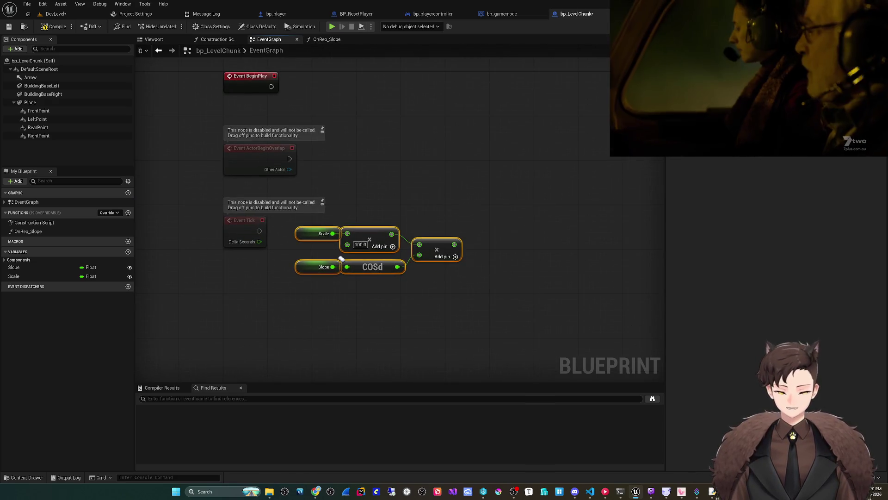
Print the product via Print String on Event Tick with Duration 0.0, and save
drag(443, 272, 485, 221)
text(print)
key(Return)
click(504, 269)
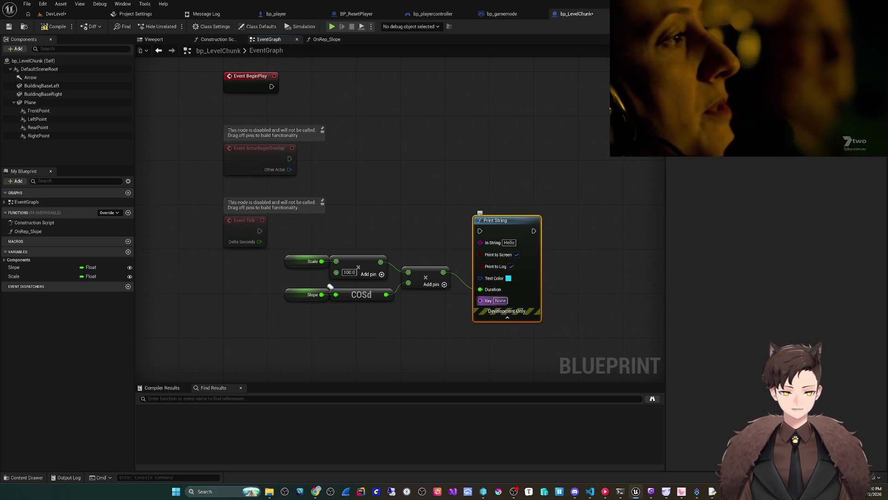
mouse_move(443, 271)
mouse_down()
mouse_move(480, 242)
mouse_move(425, 241)
mouse_up()
drag(259, 230, 480, 231)
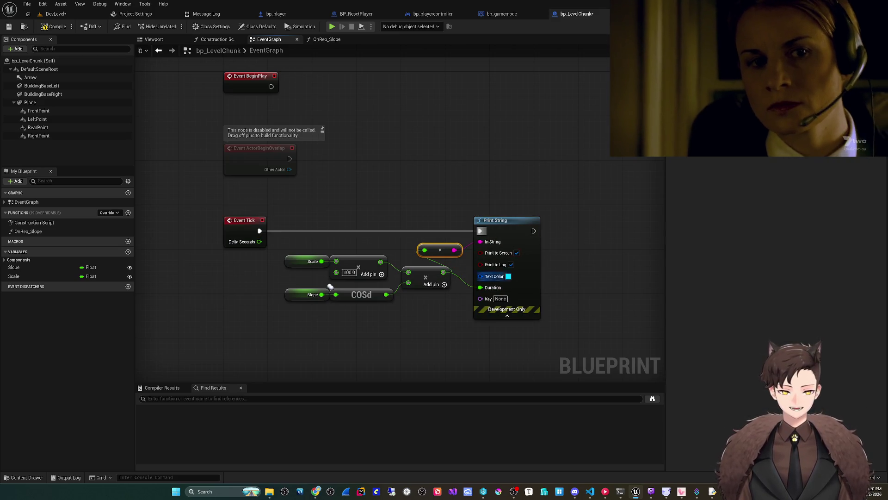
click(507, 288)
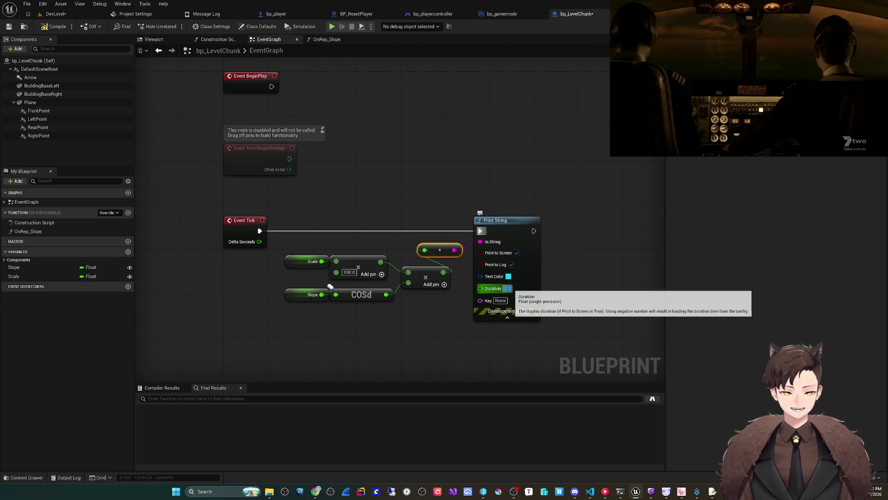
key(Return)
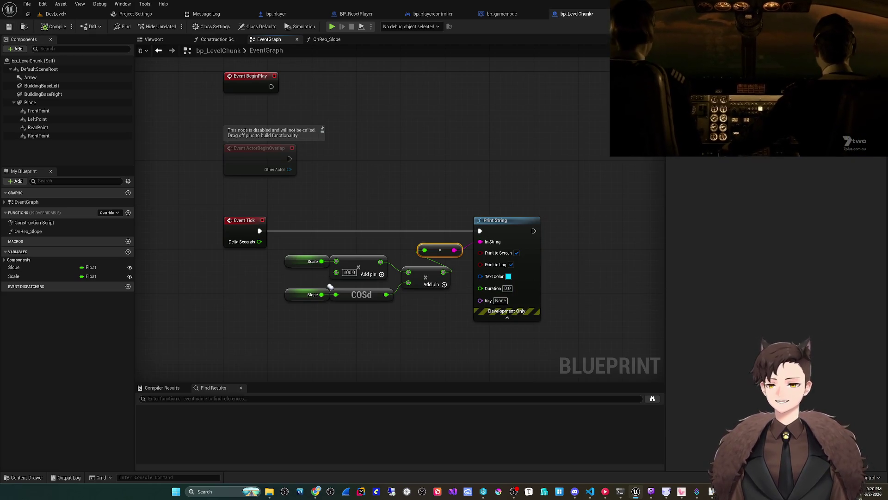
key(ctrl+s)
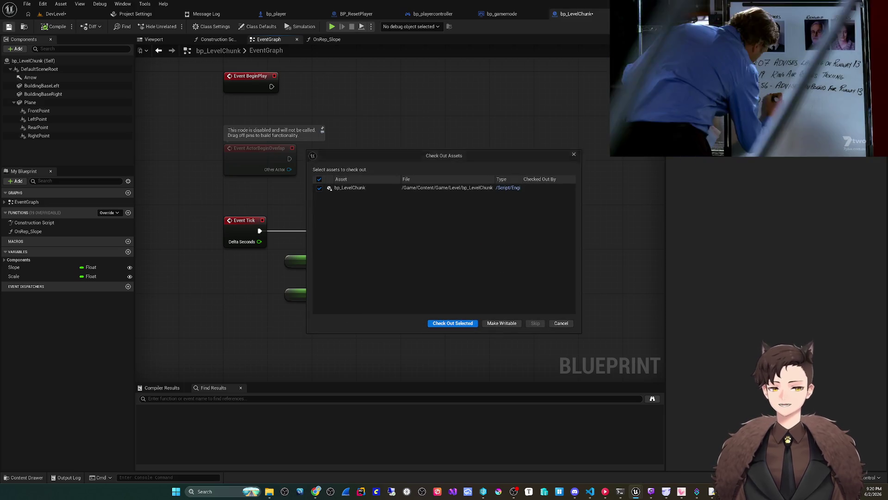
Make the blueprint writable to finish saving, then play-test DevLevel to see the printed values
key(Return)
click(56, 13)
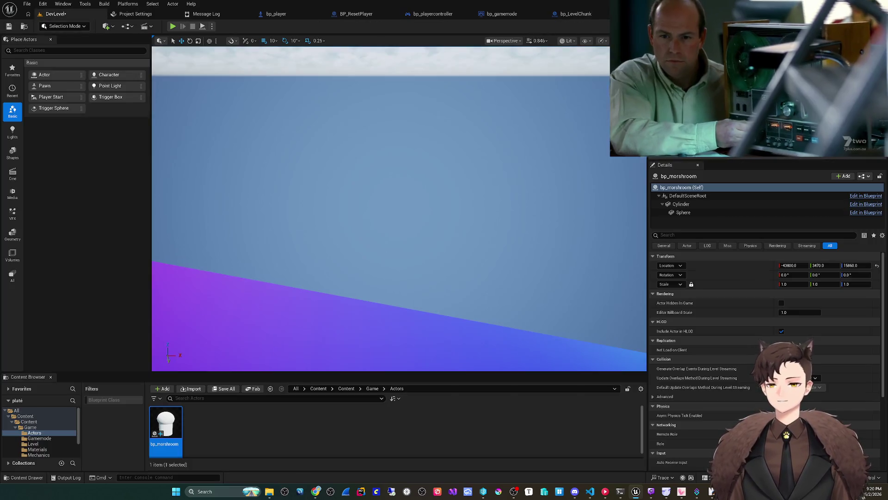
mouse_move(398, 208)
mouse_down()
mouse_move(397, 130)
mouse_move(387, 140)
mouse_up()
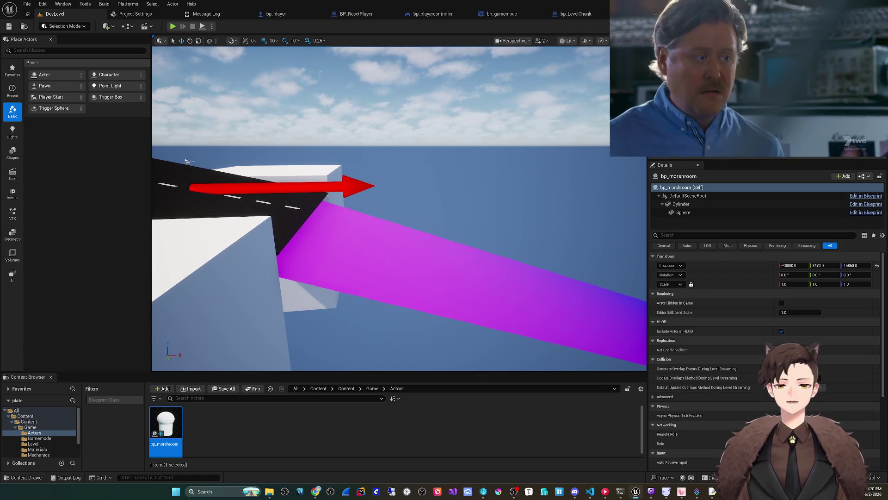
key(alt+p)
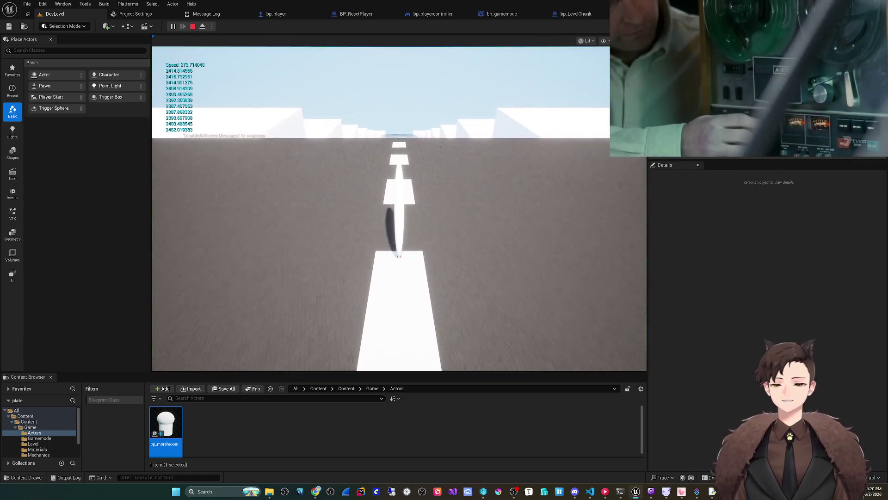
key(Escape)
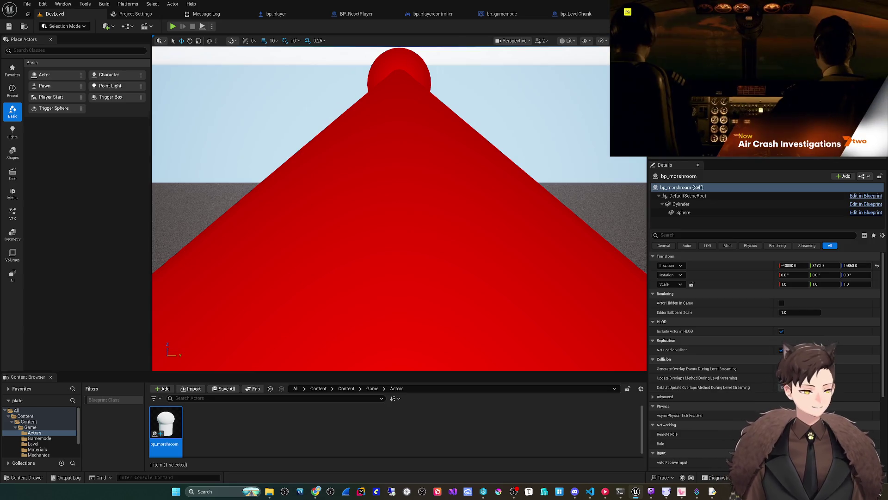
Frame the road actor, then select the chunk blueprint's Plane in its Viewport
key(f)
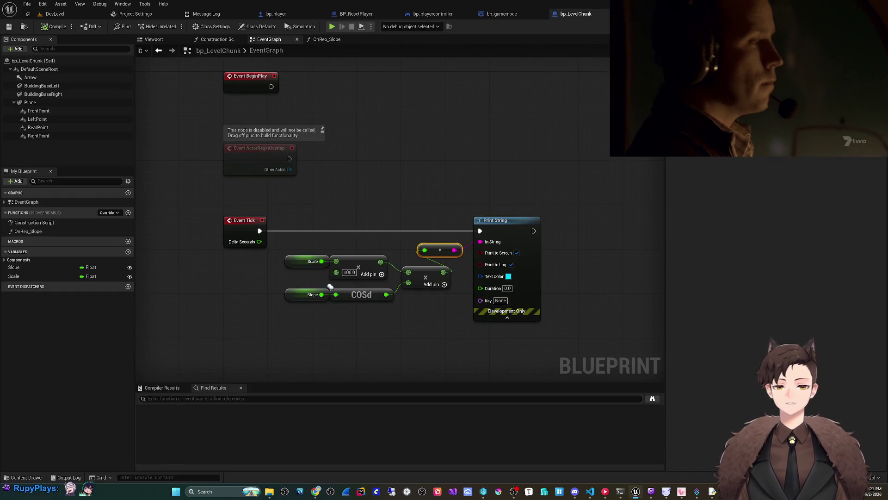
click(153, 39)
click(30, 102)
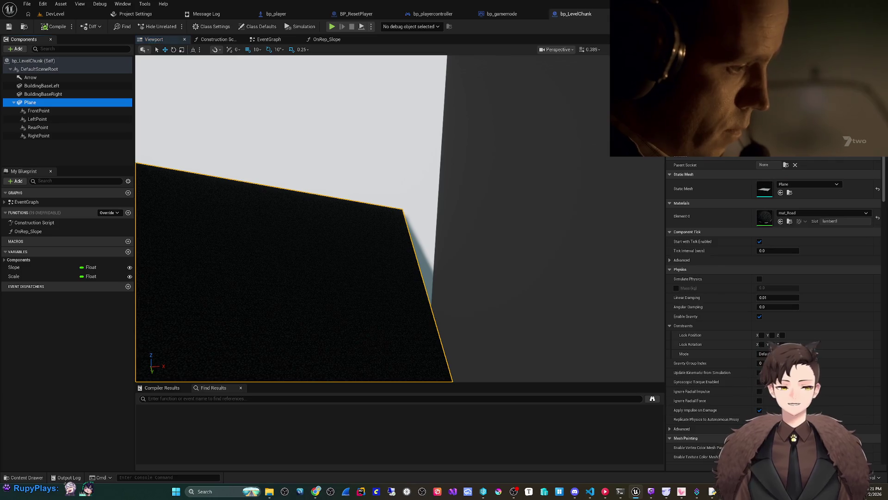
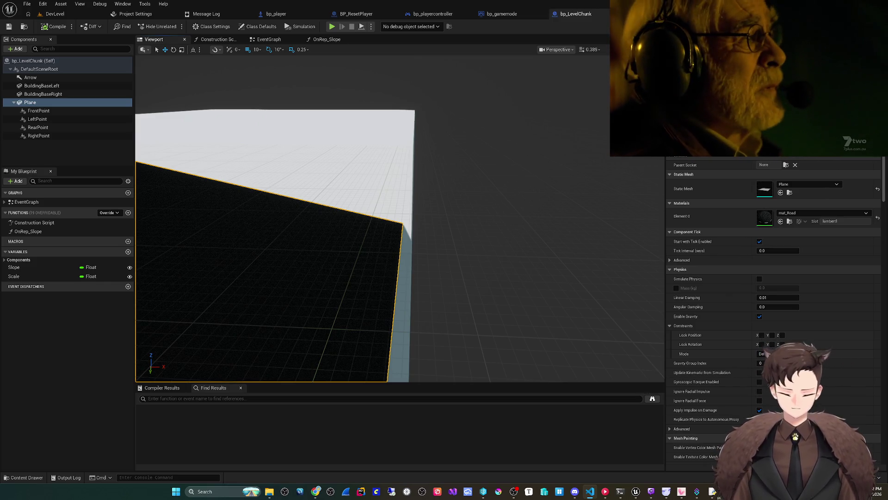
Duplicate the Slope getter and feed the copy into a new Degrees To Radians node
scroll(277, 245, down, 2)
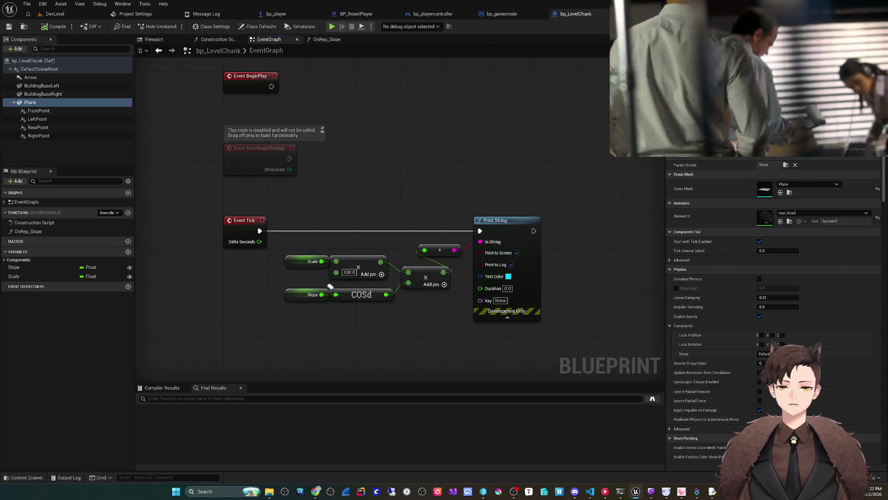
mouse_move(330, 287)
mouse_down()
mouse_move(319, 256)
mouse_move(277, 239)
mouse_up()
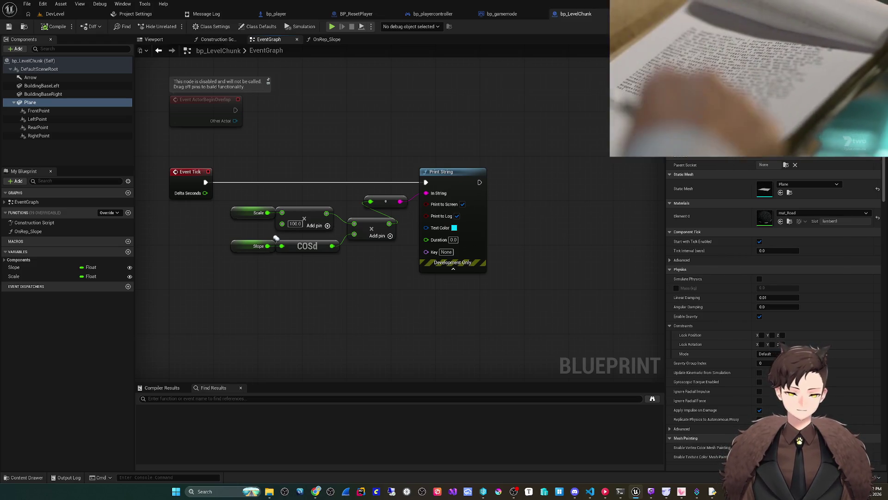
mouse_move(276, 238)
mouse_down()
mouse_move(296, 215)
mouse_move(294, 231)
mouse_up()
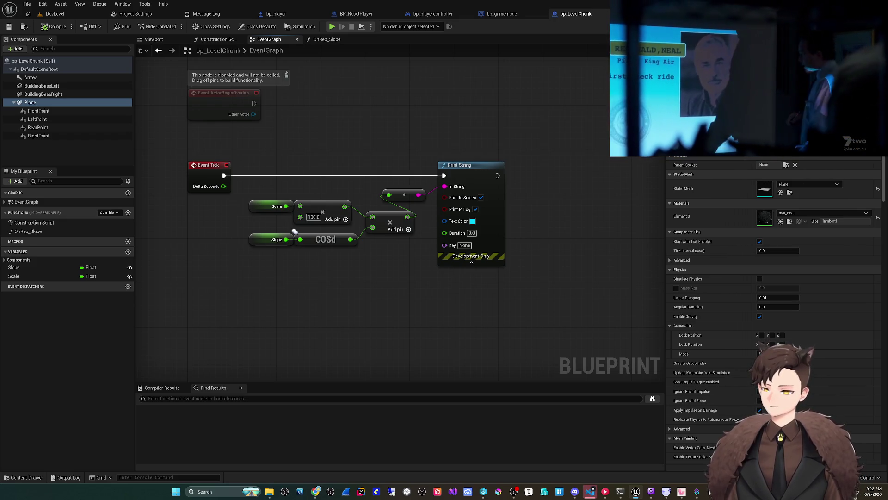
mouse_move(295, 231)
mouse_down()
mouse_move(321, 209)
mouse_move(359, 203)
mouse_up()
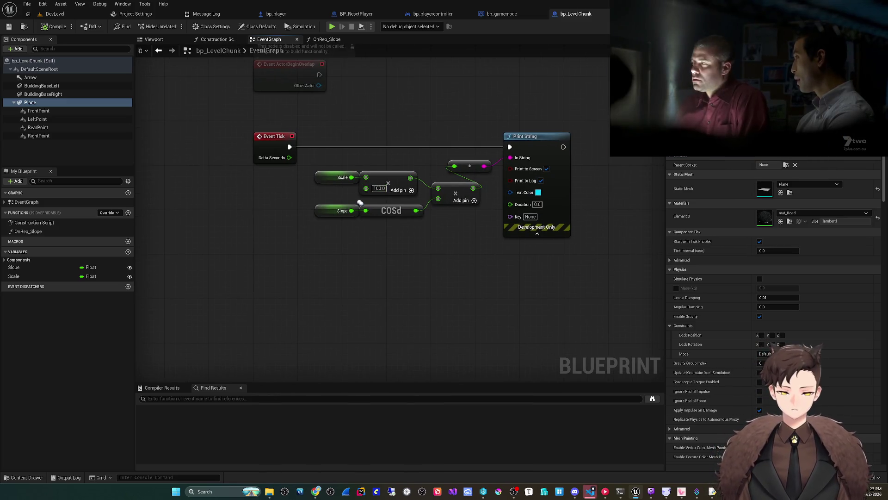
click(359, 204)
key(ctrl+w)
drag(357, 255, 365, 250)
text(radians)
key(Return)
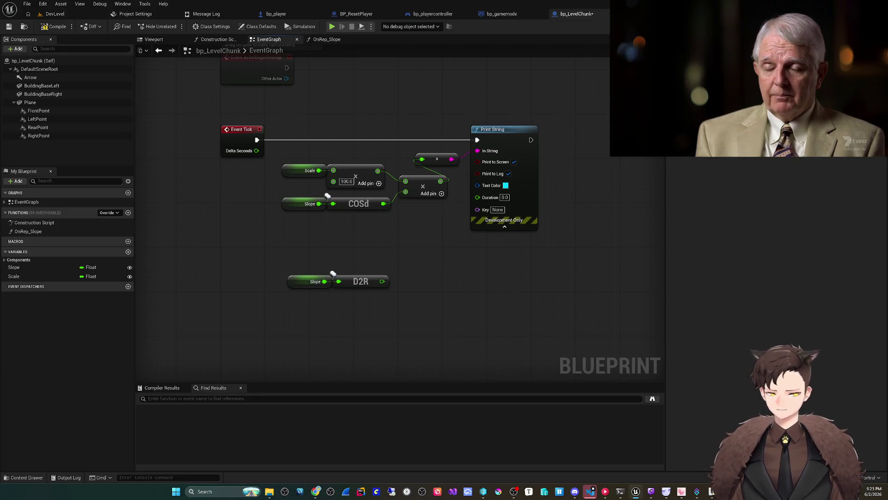
Feed the D2R result into a new Cos (Radians) node
click(333, 273)
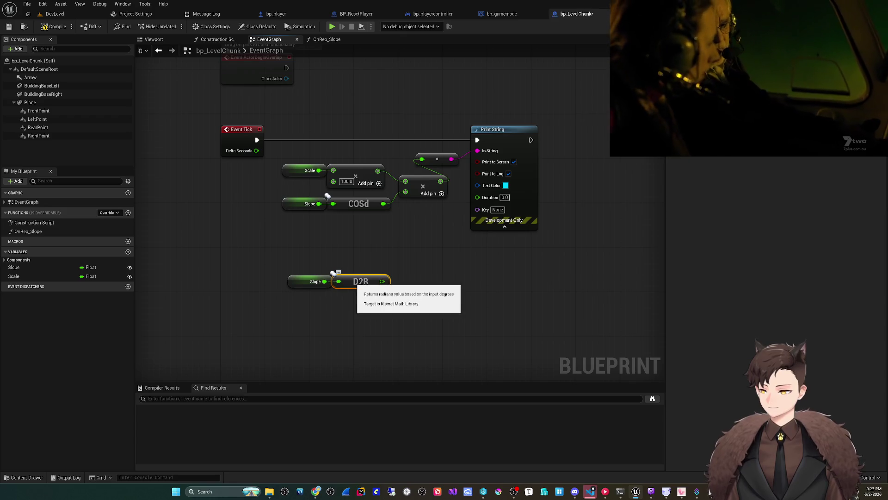
drag(333, 273, 412, 274)
text(cos)
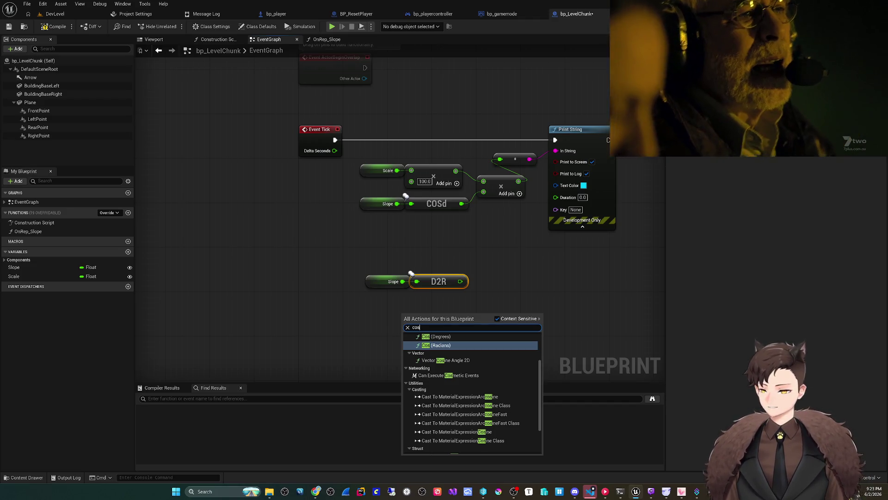
key(Return)
mouse_move(460, 281)
mouse_down()
mouse_move(514, 296)
mouse_move(439, 332)
mouse_move(494, 281)
mouse_up()
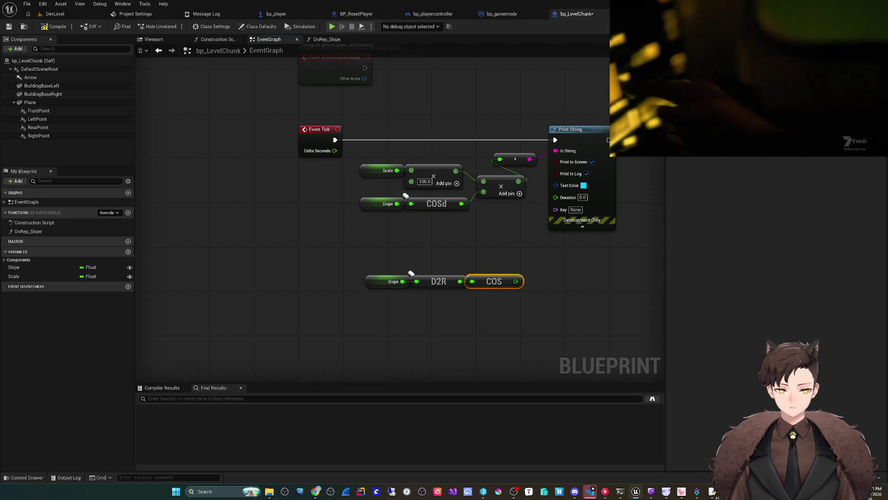
drag(509, 240, 411, 233)
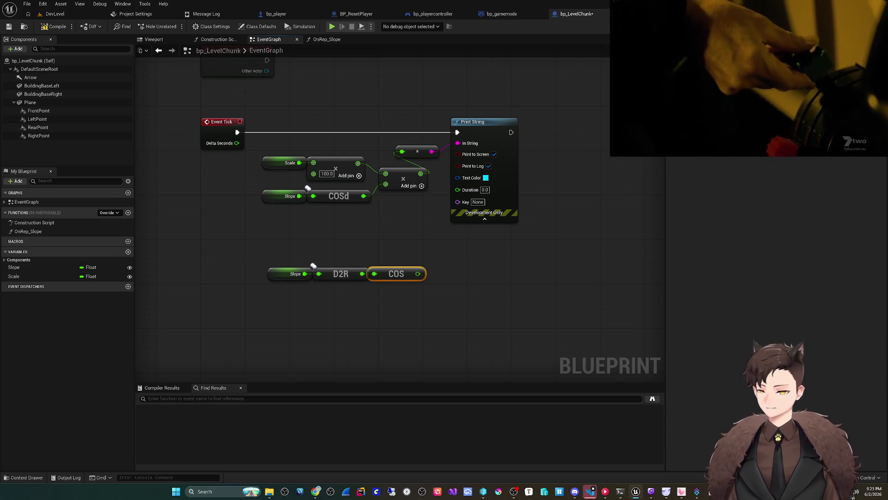
drag(351, 208, 370, 204)
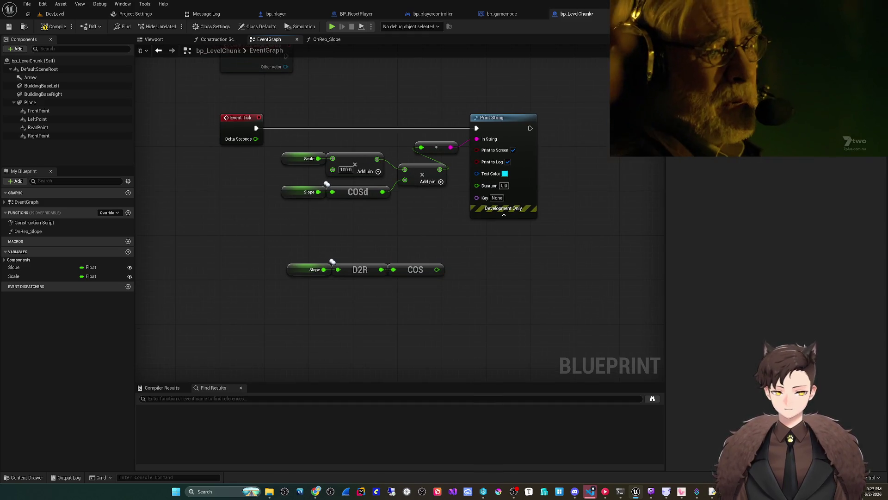
Paste a Scale getter and divide Scale by the COS result
click(303, 158)
key(ctrl+c)
key(ctrl+v)
drag(446, 252, 493, 262)
text(/)
key(Return)
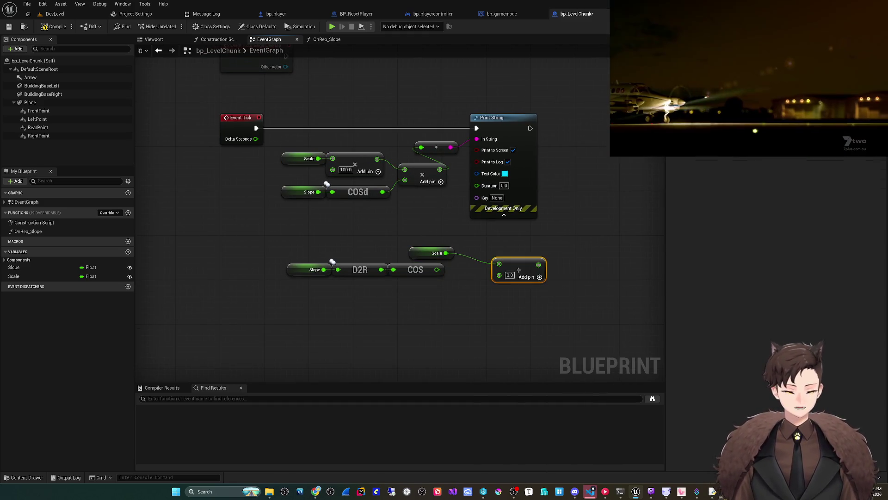
mouse_move(436, 269)
mouse_down()
mouse_move(499, 275)
mouse_move(478, 263)
mouse_up()
Arrange the divide node beside COS and wire its result into Print String
mouse_move(230, 251)
mouse_down()
mouse_move(498, 318)
mouse_move(391, 317)
mouse_up()
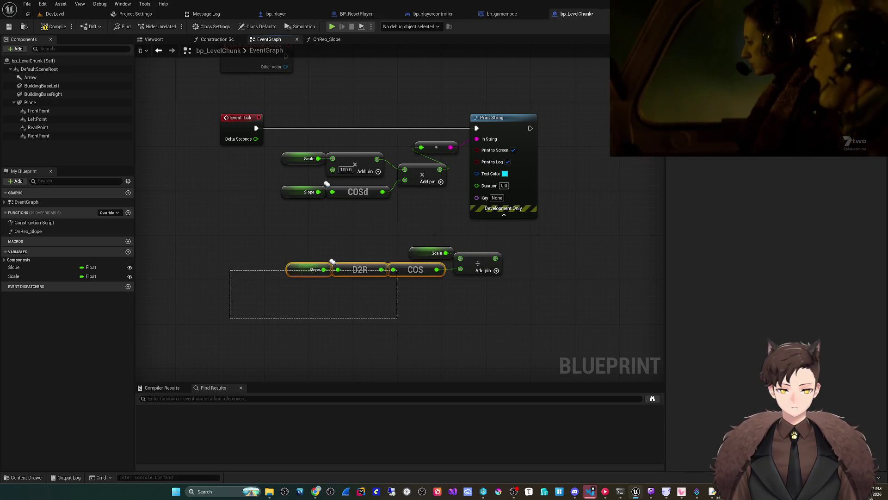
drag(412, 270, 423, 271)
click(423, 314)
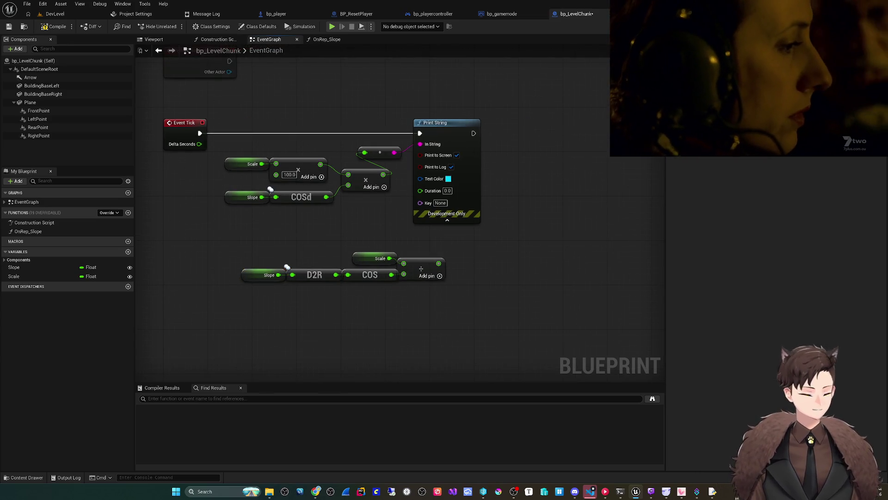
drag(462, 323, 406, 329)
mouse_move(438, 263)
mouse_down()
mouse_move(430, 192)
mouse_move(409, 191)
mouse_up()
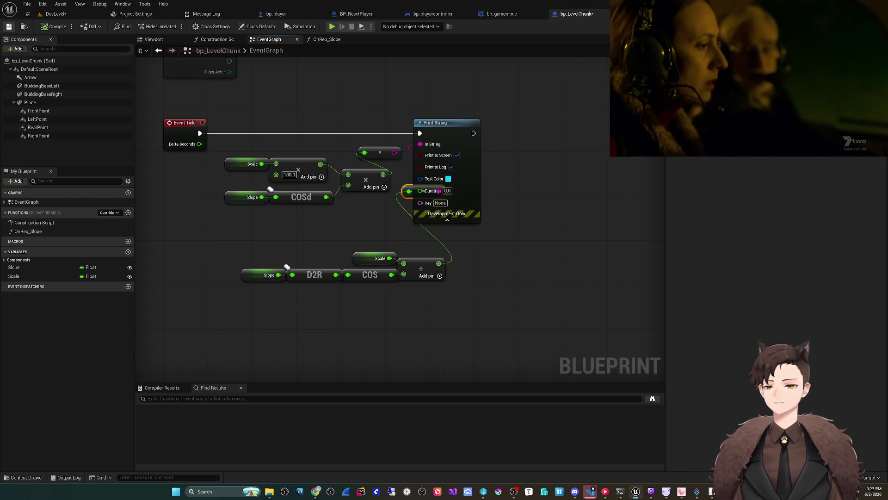
key(alt+p)
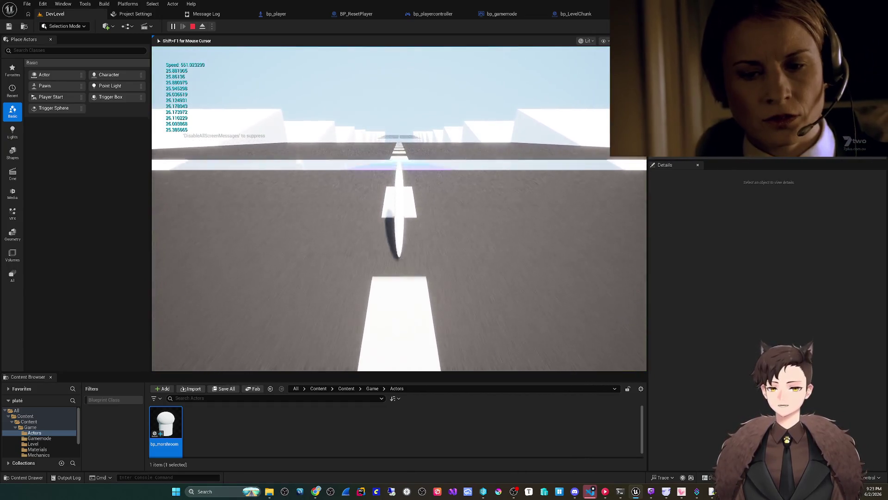
key(Escape)
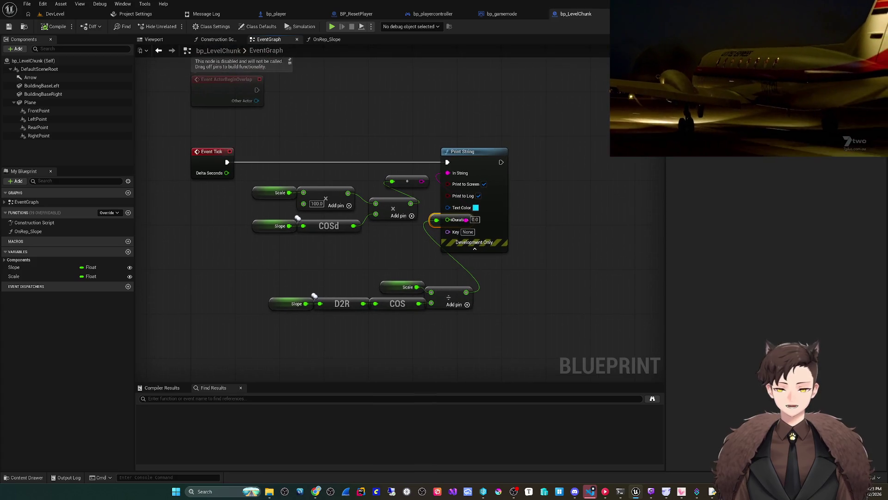
key(ctrl+Tab)
scroll(397, 222, down, 5)
scroll(403, 198, up, 5)
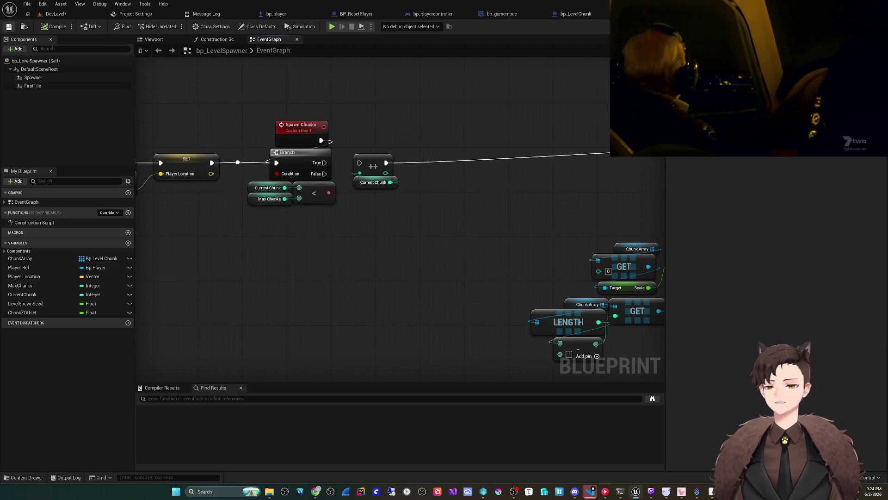
key(alt+p)
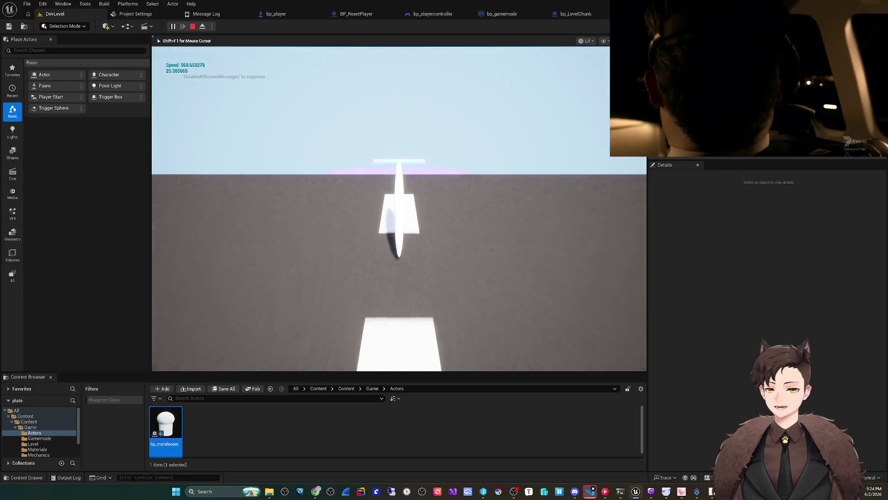
key(Escape)
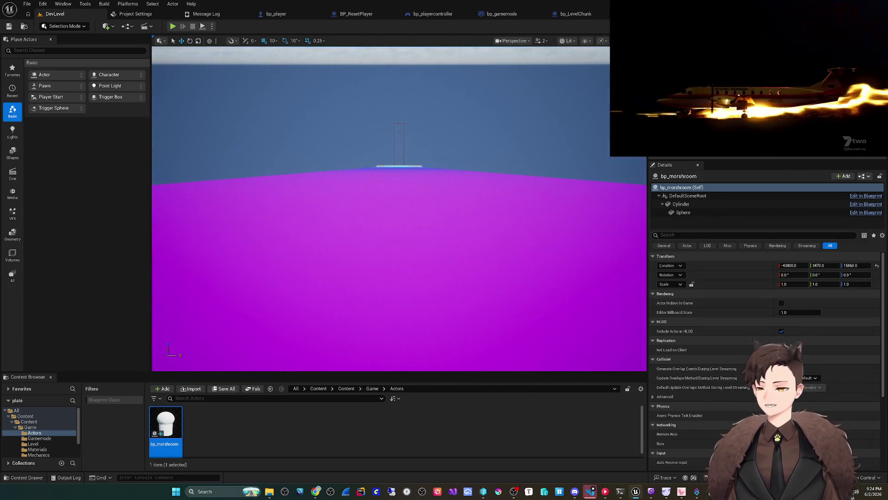
click(576, 14)
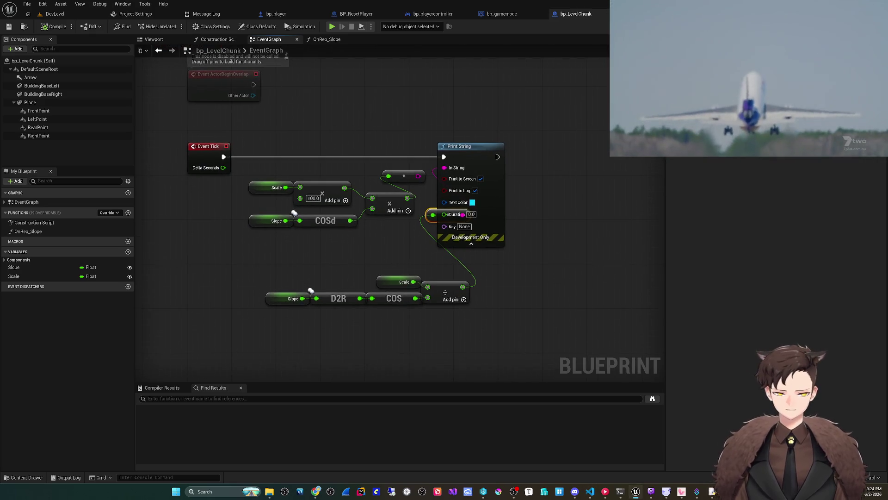
Break Scale off the divide node so it computes 1.0 divided by the cosine
drag(453, 147, 535, 146)
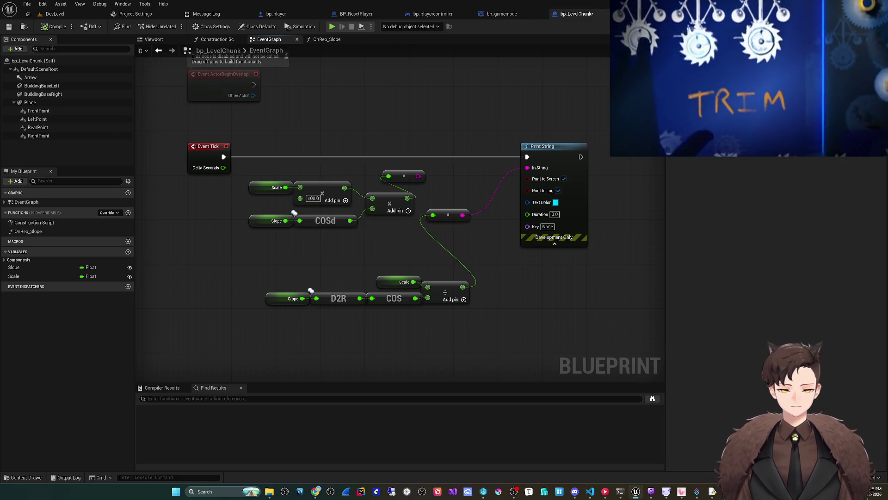
drag(451, 338, 434, 297)
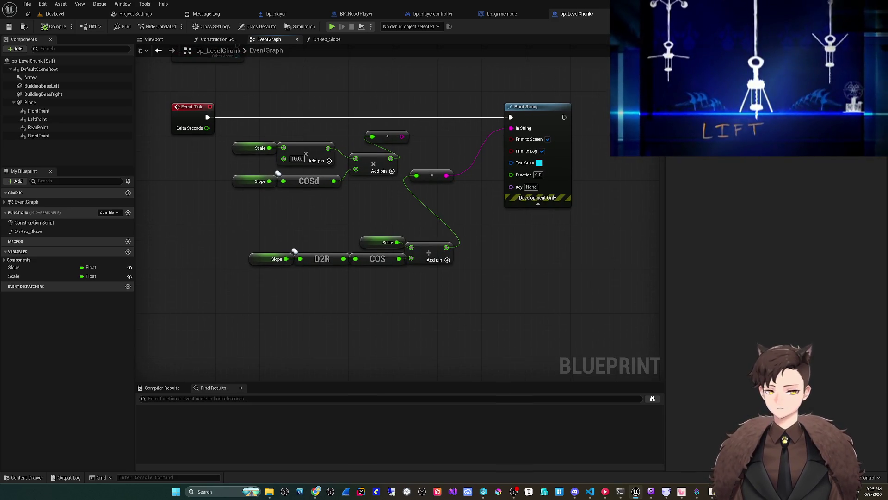
click(269, 259)
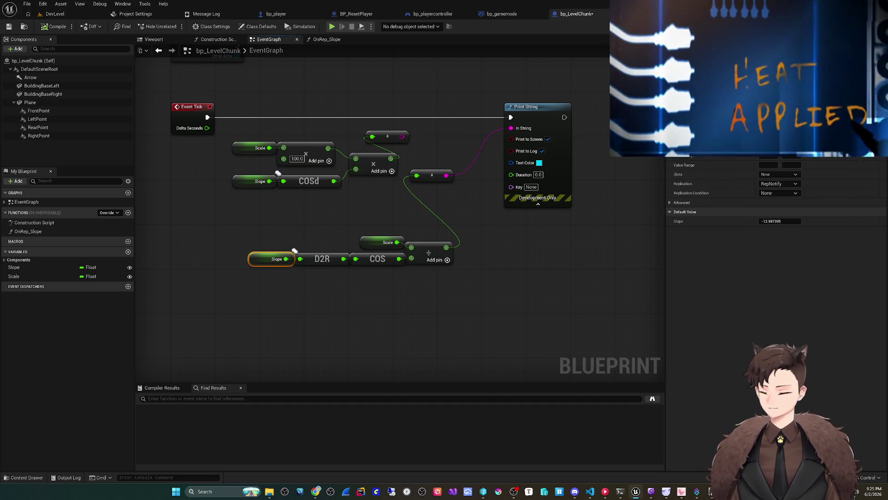
key(Escape)
click(355, 250)
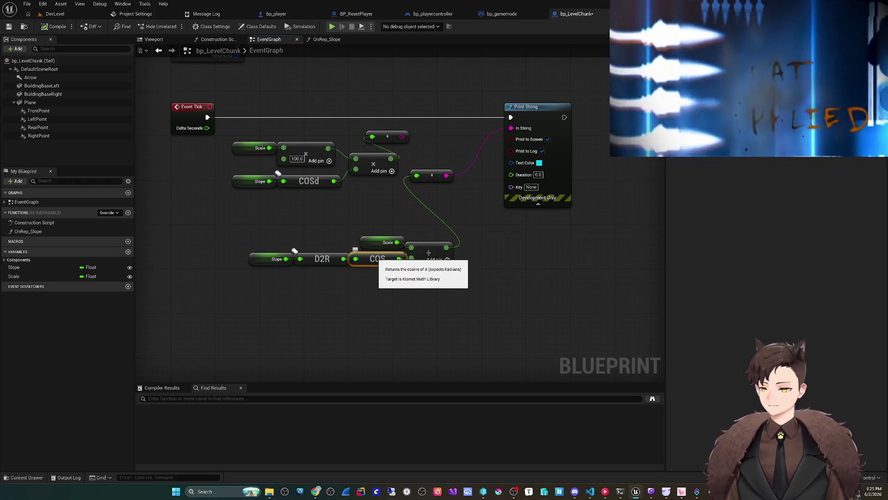
drag(295, 251, 277, 278)
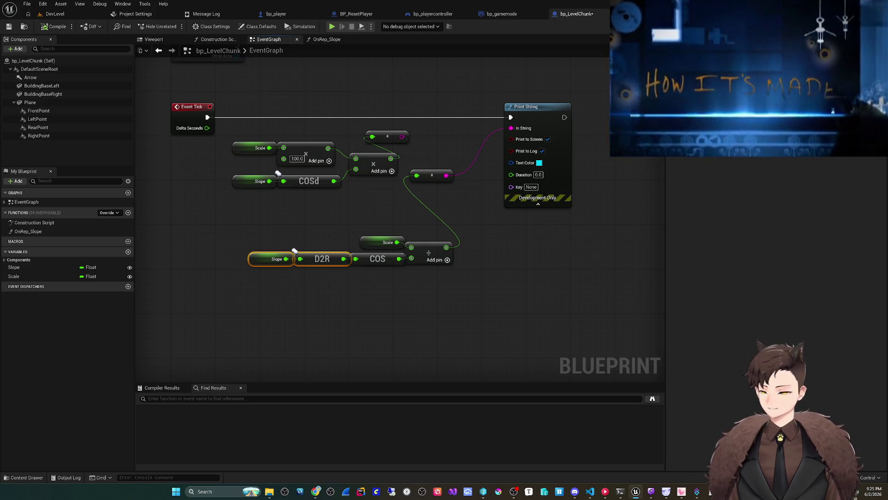
click(295, 251)
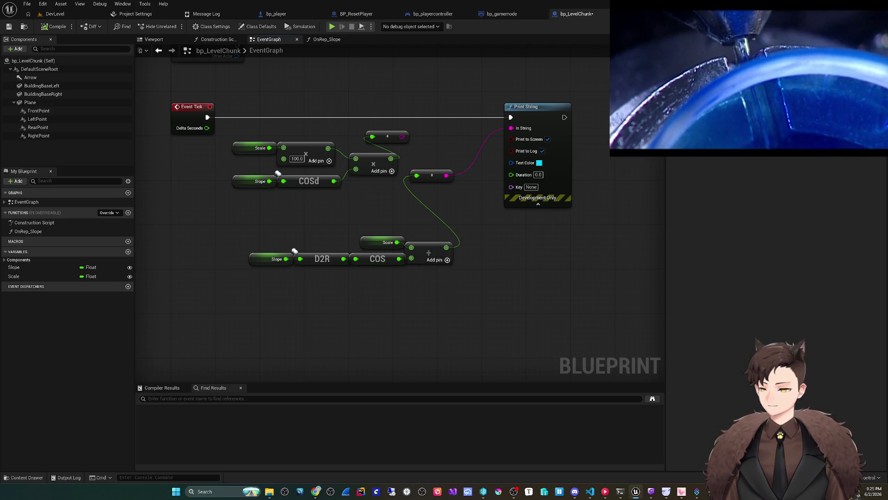
drag(295, 250, 292, 261)
alt+click(409, 257)
Save bp_LevelChunk and play-test the level
key(ctrl+s)
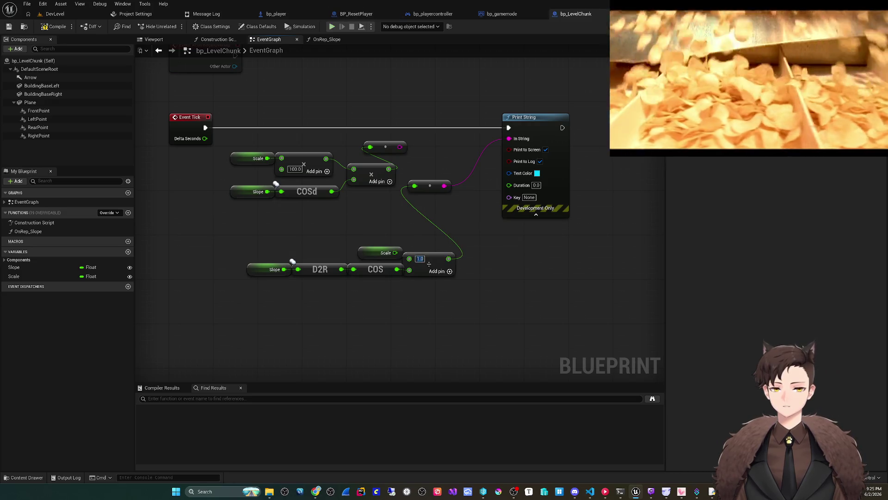
click(332, 27)
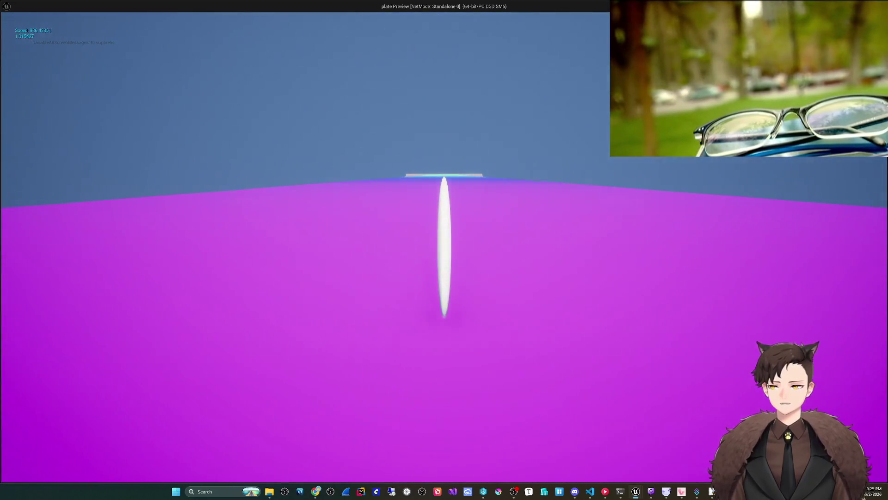
key(Escape)
Copy the Slope, D2R, COS and divide nodes and open the OnRep_Slope function
mouse_move(356, 185)
mouse_down()
mouse_move(330, 159)
mouse_move(307, 185)
mouse_up()
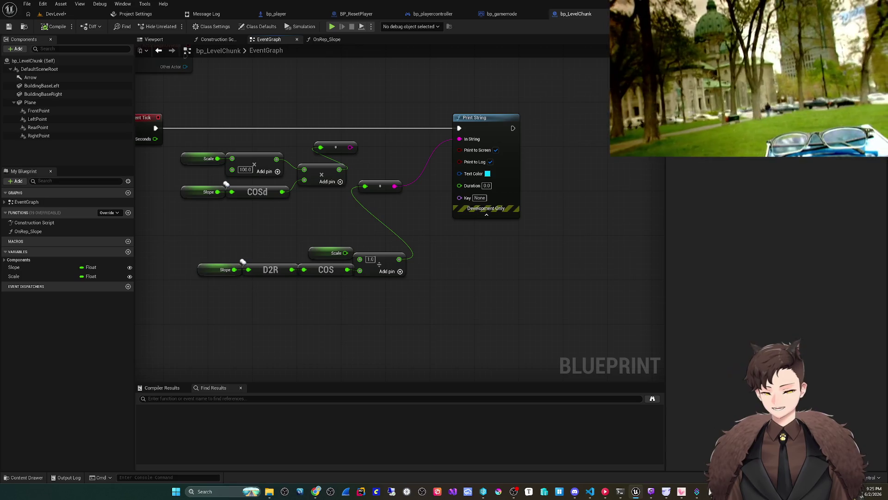
drag(199, 238, 456, 314)
key(ctrl+c)
double_click(28, 232)
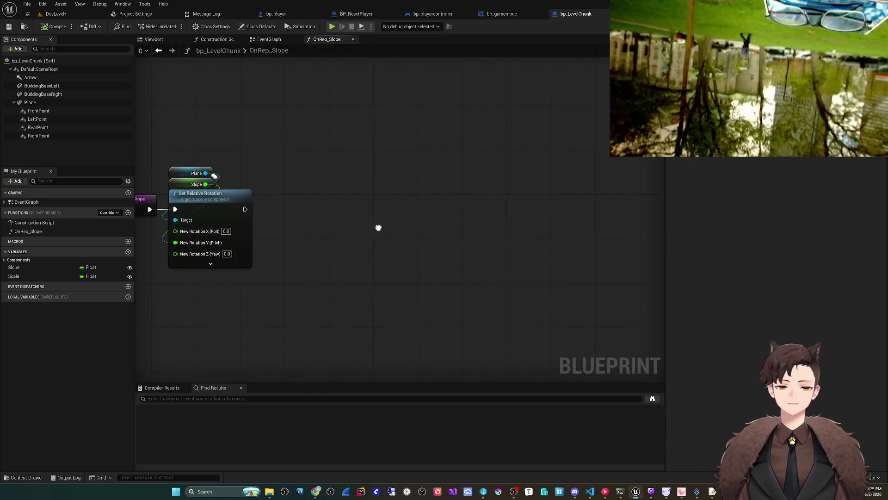
Paste the slope math nodes and add a Set Relative Scale 3D node for Plane
key(ctrl+v)
mouse_move(30, 102)
mouse_down()
mouse_move(495, 159)
mouse_move(536, 202)
mouse_up()
text(set)
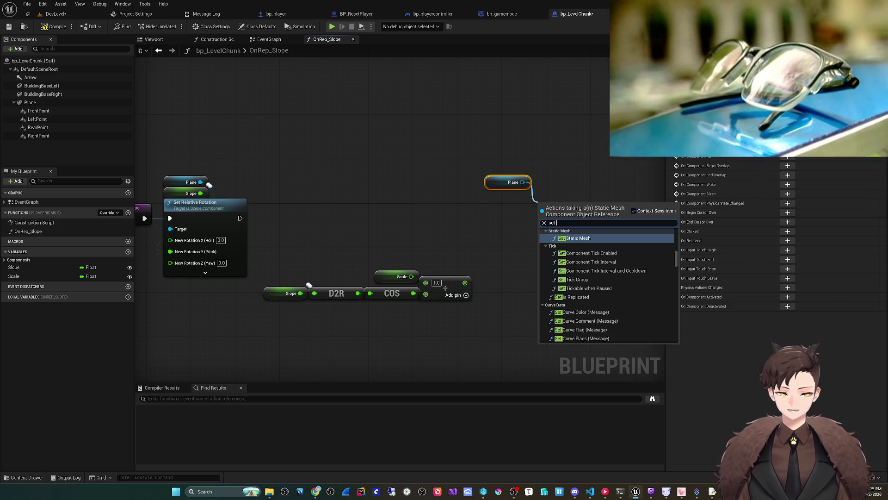
text( scale)
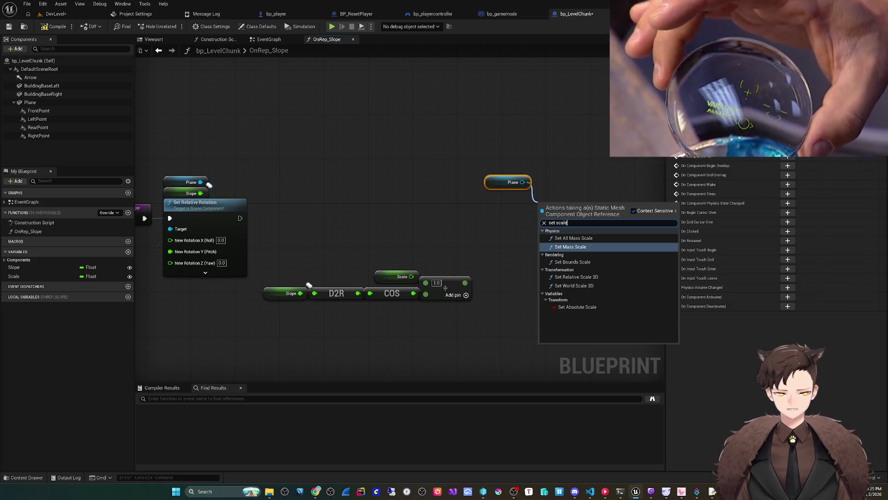
key(Down)
key(Down)
key(Return)
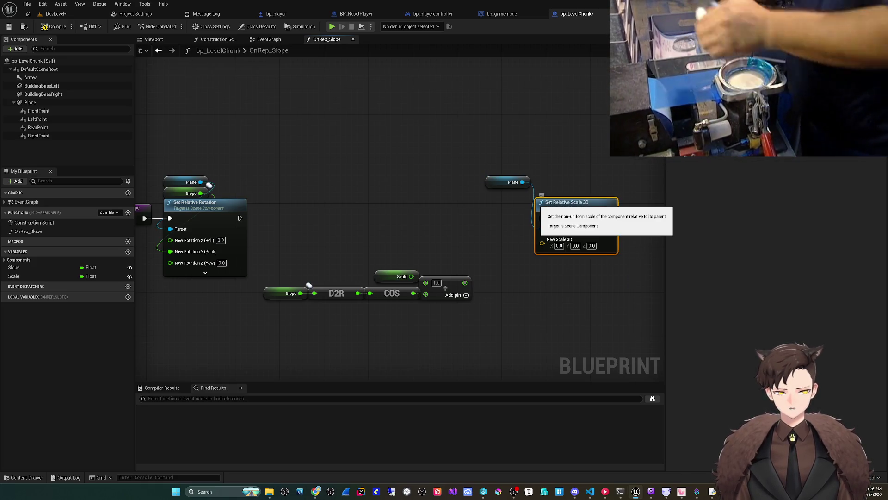
drag(492, 173, 542, 183)
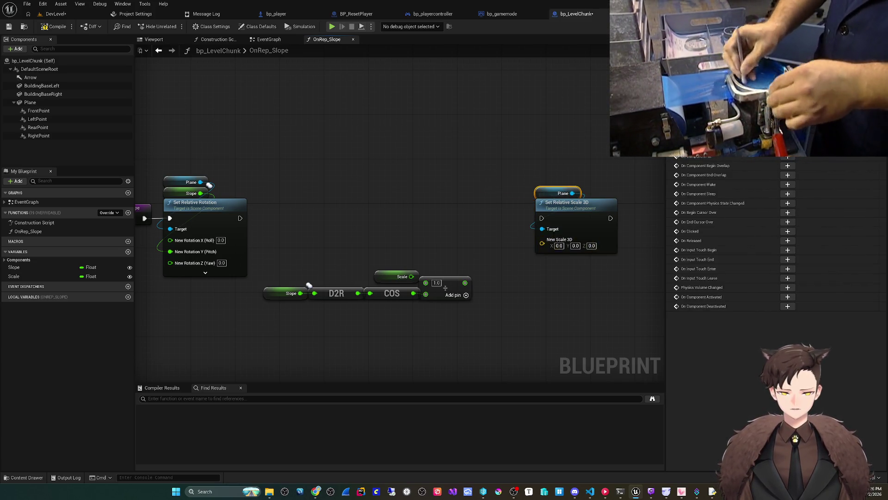
Split New Scale 3D, wire the cosine divide into X, and set Y and Z to 1.0
right_click(542, 244)
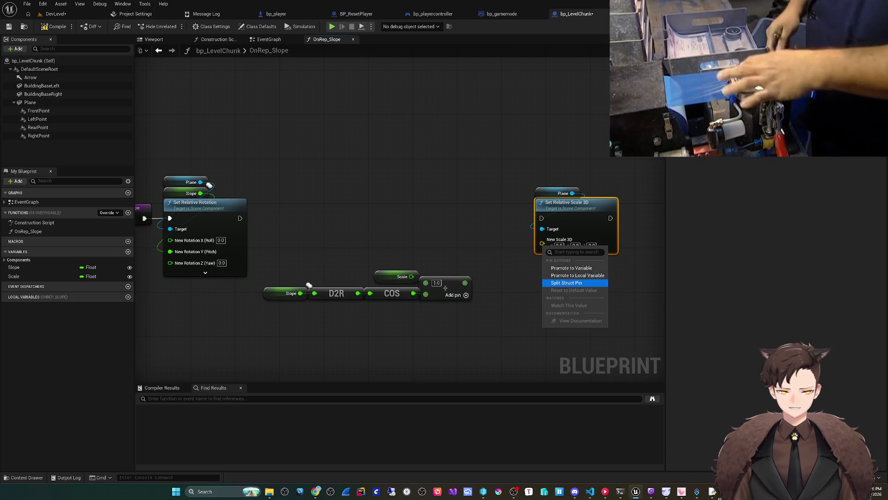
click(566, 282)
mouse_move(465, 283)
mouse_down()
mouse_move(535, 201)
mouse_move(536, 257)
mouse_move(549, 250)
mouse_up()
text(1)
key(Tab)
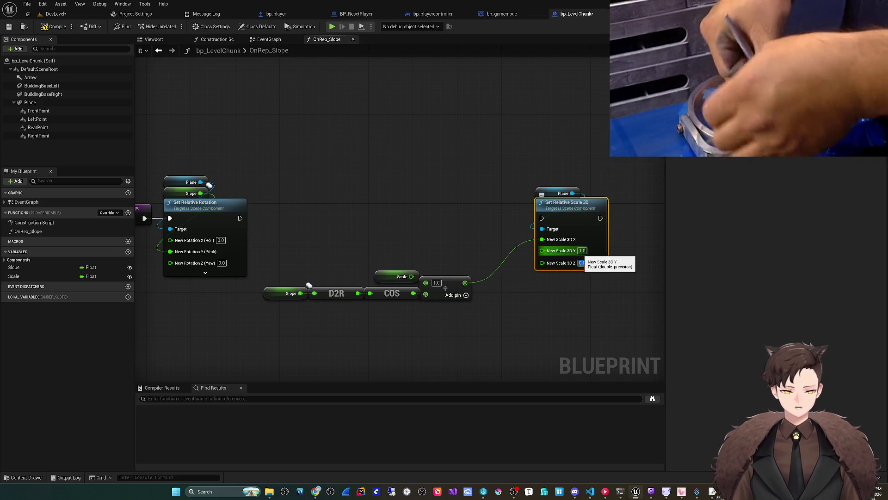
Chain the rotation set into the scale set, tidy the nodes, and save
drag(259, 314, 474, 247)
mouse_move(309, 284)
mouse_down()
mouse_move(430, 301)
mouse_move(464, 294)
mouse_up()
drag(240, 218, 542, 218)
mouse_move(615, 183)
mouse_down()
mouse_move(437, 284)
mouse_move(263, 284)
mouse_up()
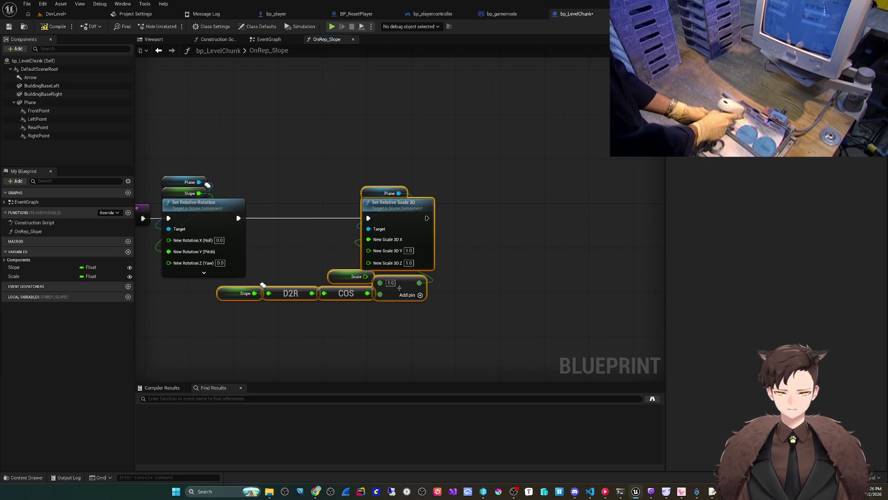
key(ctrl+s)
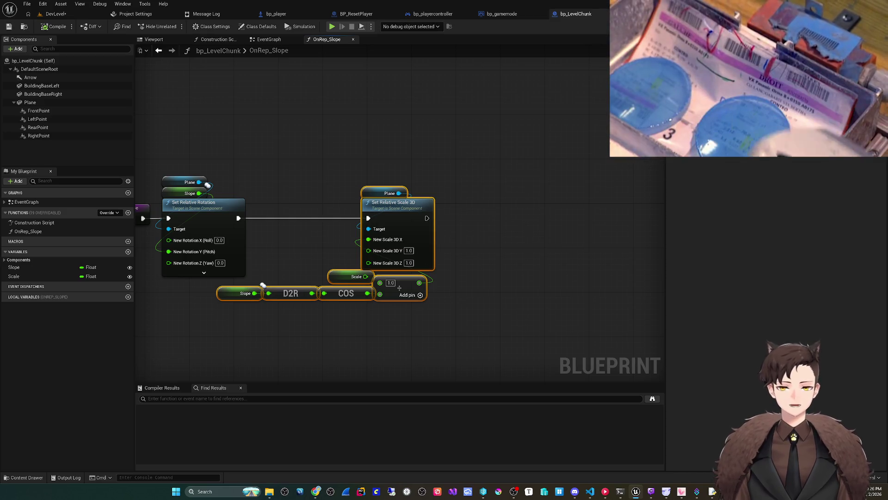
Disconnect Print String from the tick event in EventGraph, then compile and save
click(266, 39)
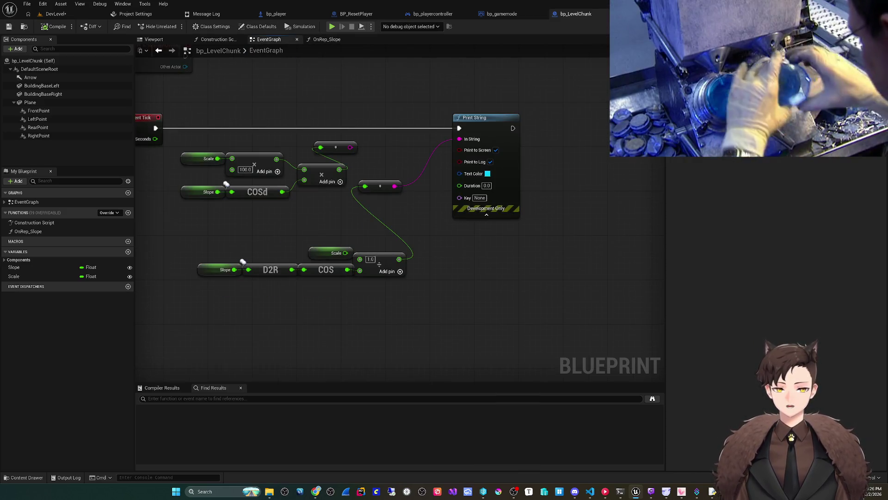
alt+click(459, 128)
key(ctrl+s)
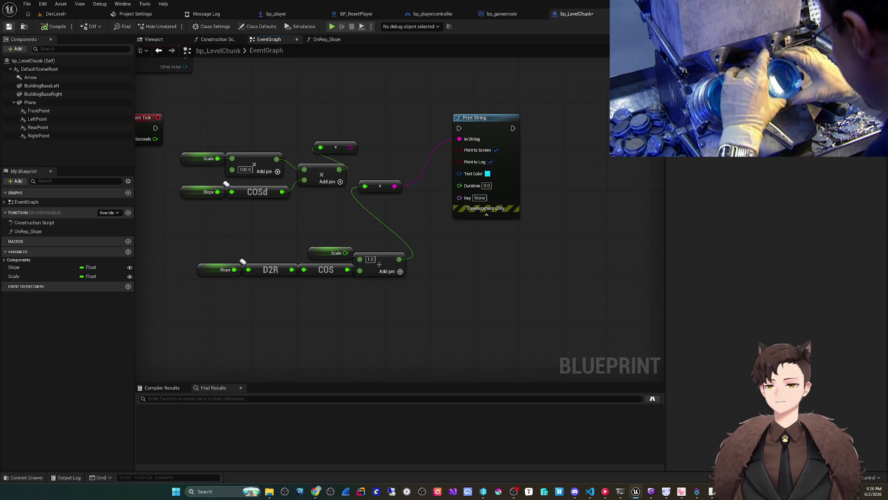
key(ctrl+Tab)
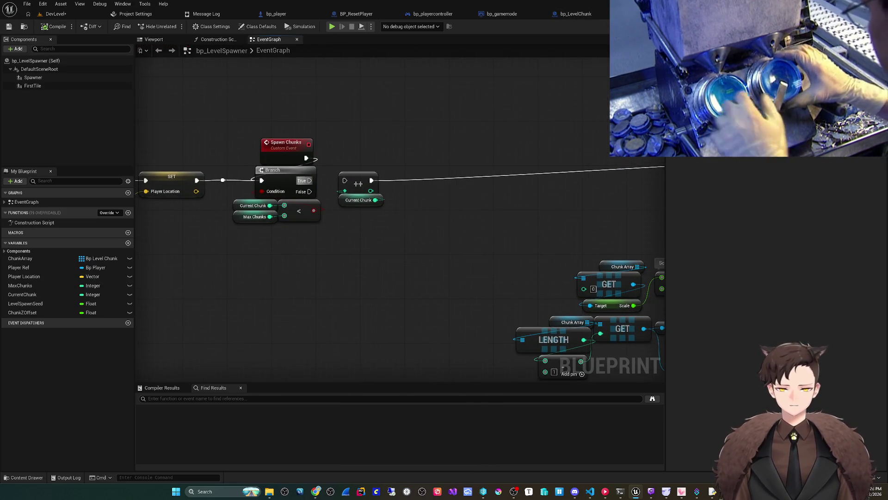
key(ctrl+Tab)
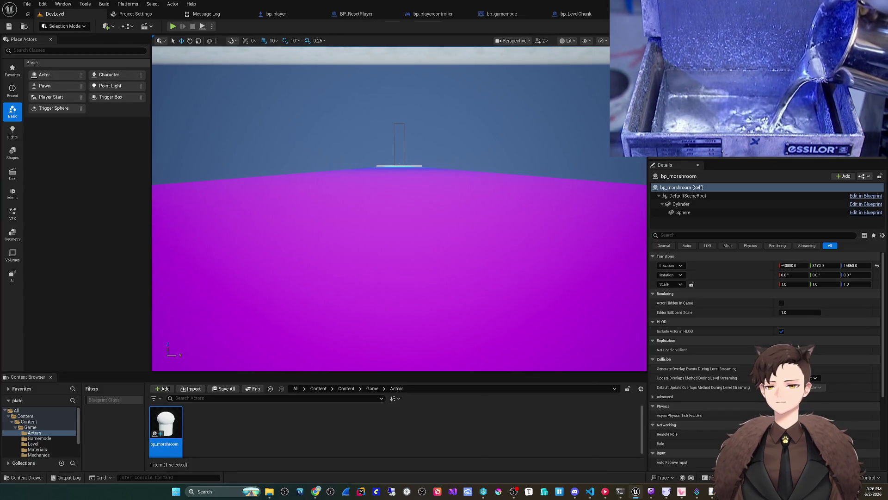
Save all assets, play-test the sloped road chunks, and return to bp_LevelSpawner
click(27, 4)
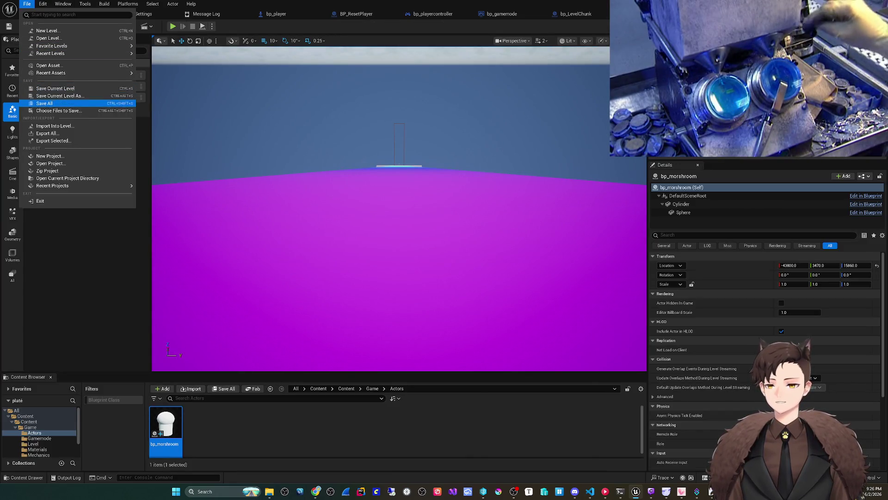
click(55, 102)
key(alt+p)
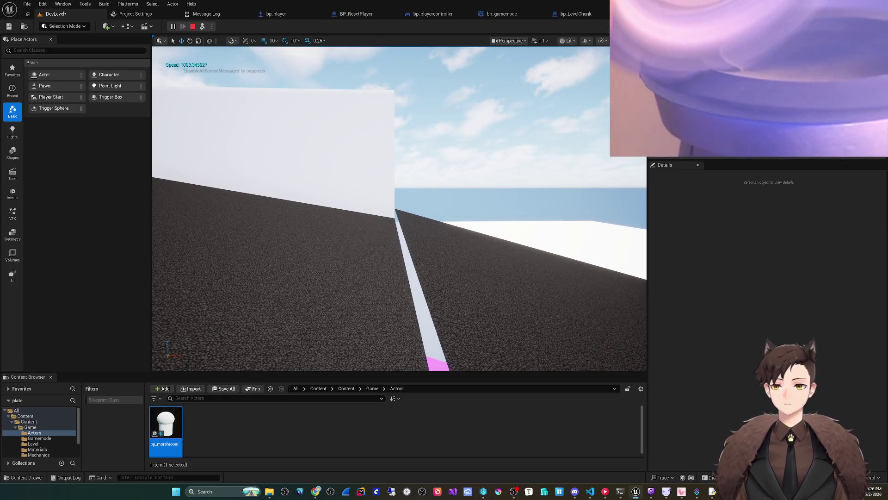
key(Escape)
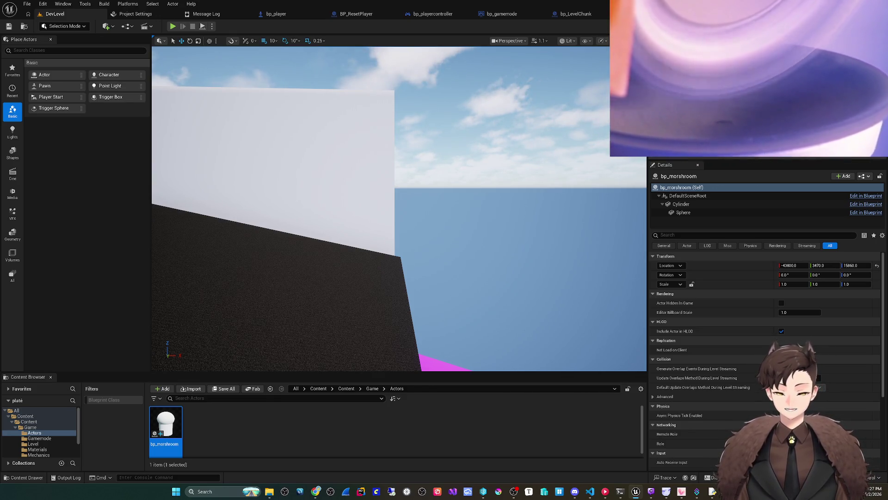
key(ctrl+Tab)
Add a Get Child Component lookup for the Plane from the chunk GET output
mouse_move(527, 357)
mouse_down()
mouse_move(376, 315)
mouse_move(291, 222)
mouse_move(262, 166)
mouse_move(321, 253)
mouse_move(337, 163)
mouse_move(353, 138)
mouse_up()
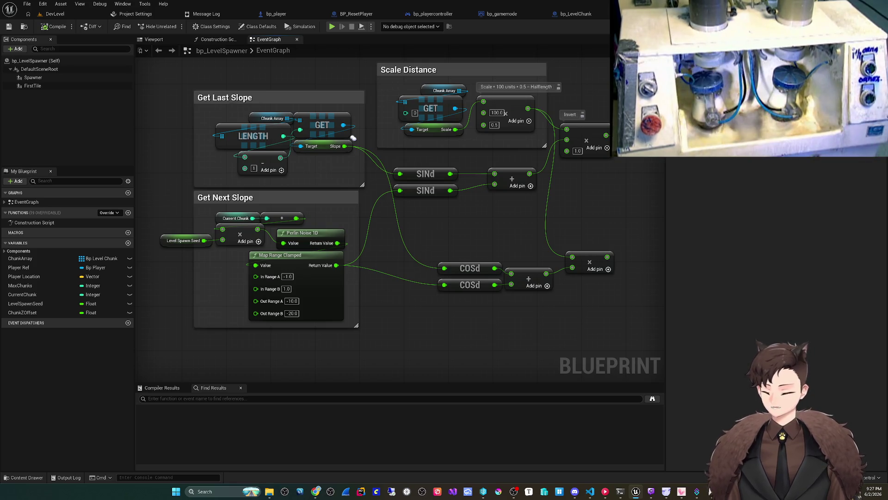
mouse_move(353, 138)
mouse_down()
mouse_move(353, 111)
mouse_move(312, 91)
mouse_move(405, 331)
mouse_move(398, 339)
mouse_move(358, 285)
mouse_move(346, 306)
mouse_up()
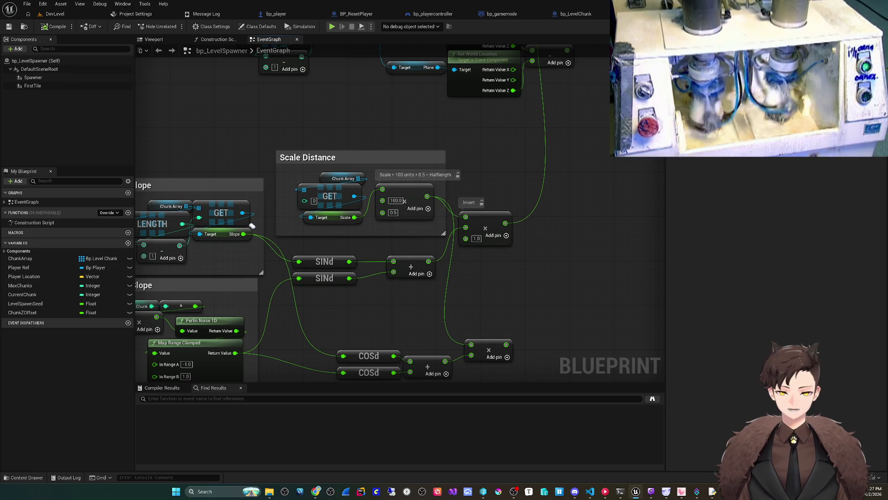
mouse_move(363, 178)
mouse_down()
mouse_move(372, 201)
mouse_move(314, 234)
mouse_move(337, 243)
mouse_move(372, 304)
mouse_up()
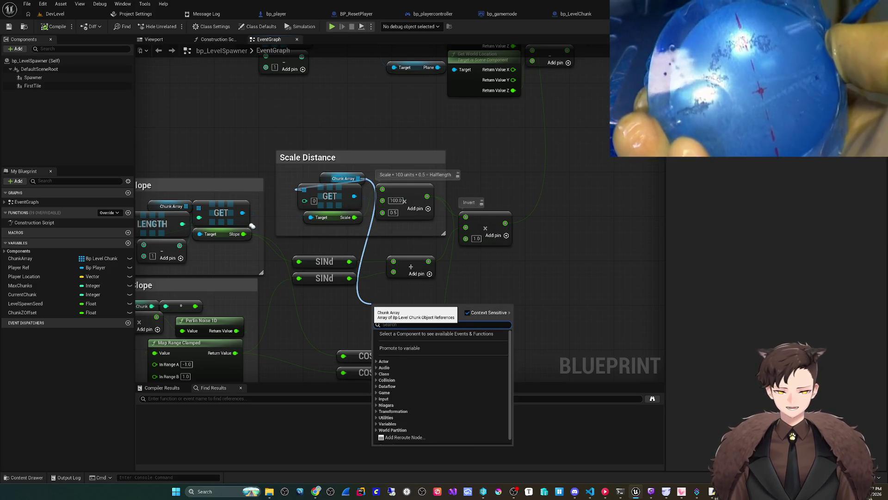
mouse_move(354, 196)
mouse_down()
mouse_move(383, 312)
mouse_move(374, 310)
mouse_up()
text(get child)
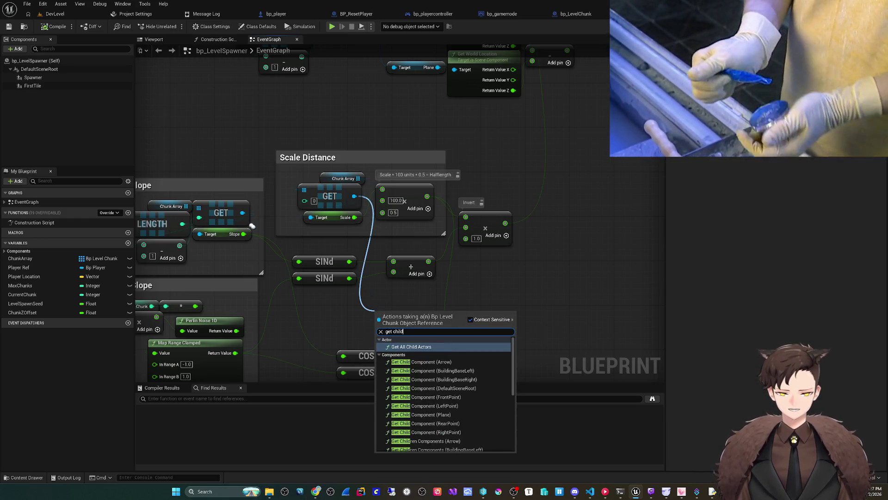
click(421, 415)
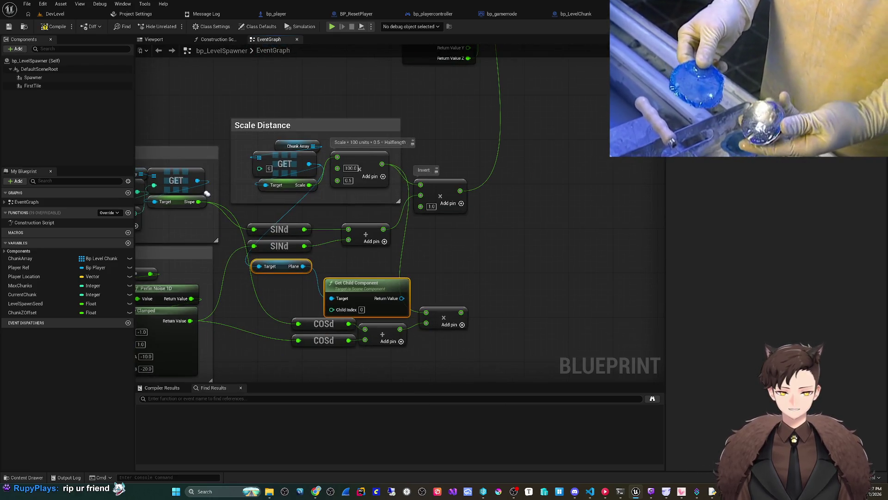
drag(437, 255, 407, 247)
click(310, 244)
mouse_move(310, 243)
mouse_down()
mouse_move(400, 245)
mouse_move(389, 251)
mouse_up()
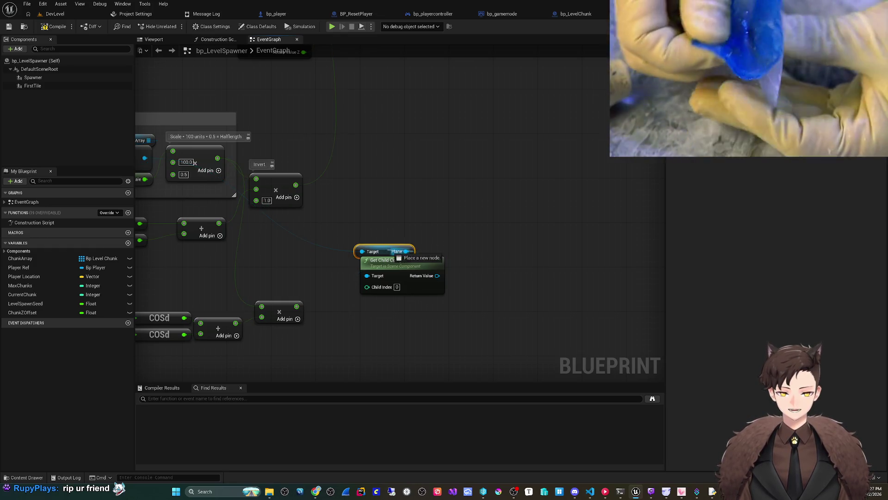
Add a Get Relative Scale 3D node for the Plane and split it into X, Y, Z
drag(437, 275, 451, 280)
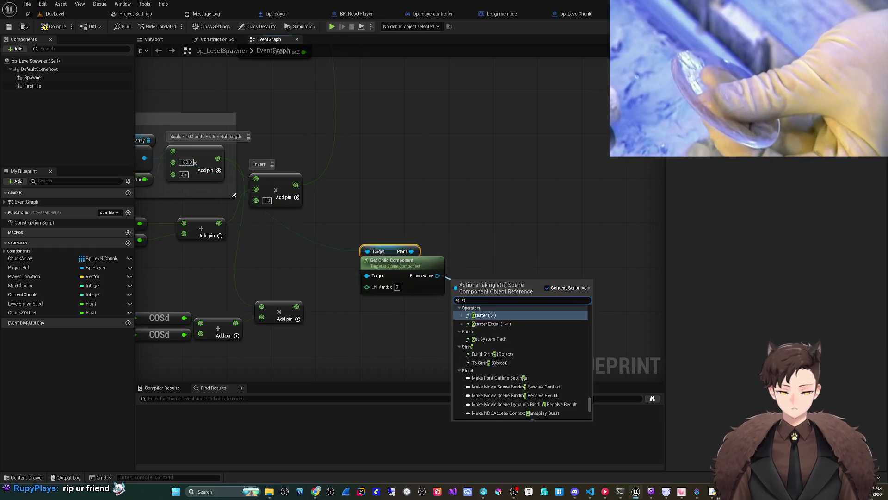
text(get scale)
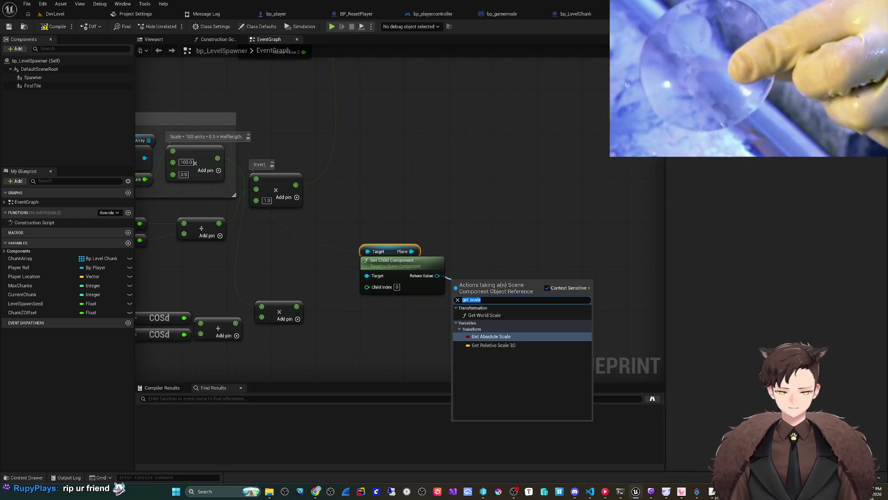
text(get tra)
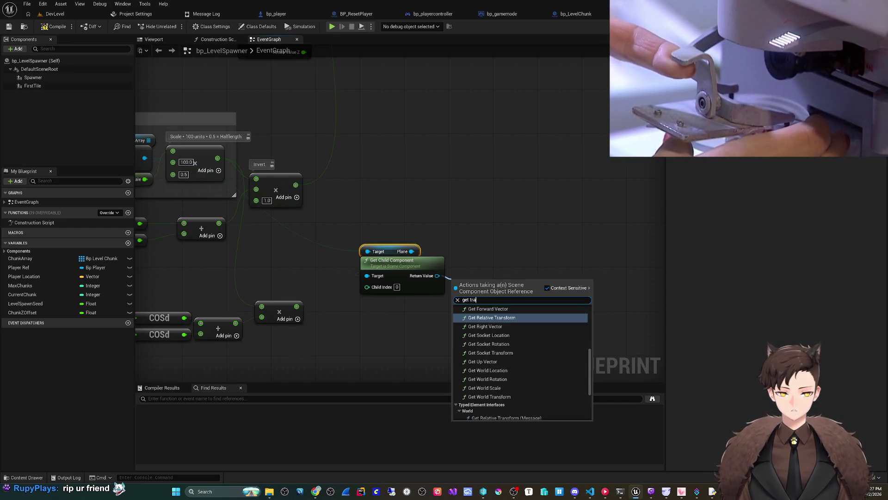
key(BackSpace)
key(BackSpace)
key(BackSpace)
text(relat)
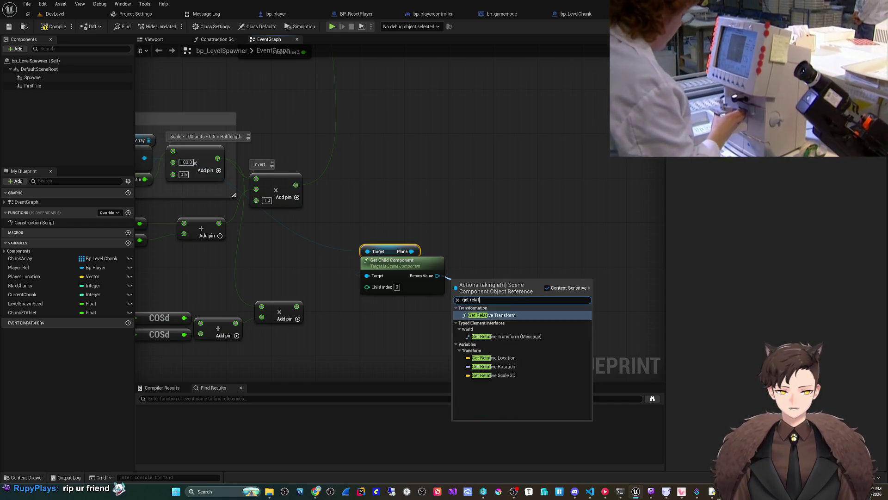
key(Down)
key(Down)
key(Down)
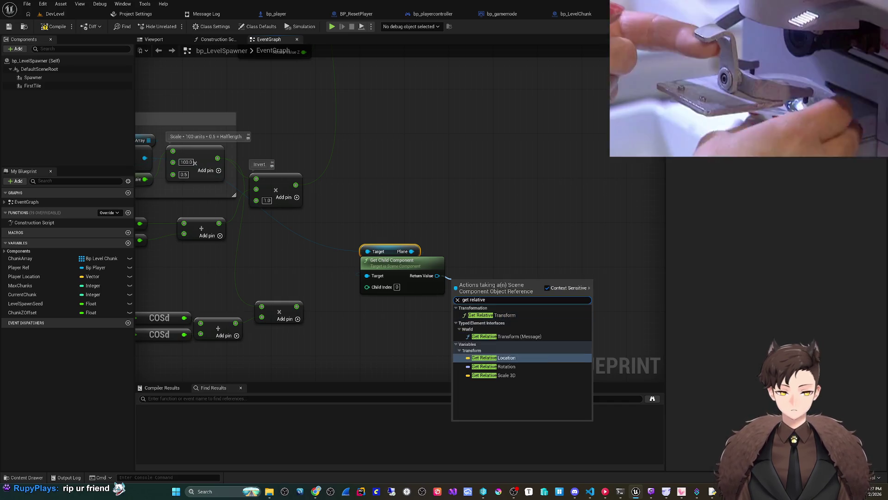
key(Return)
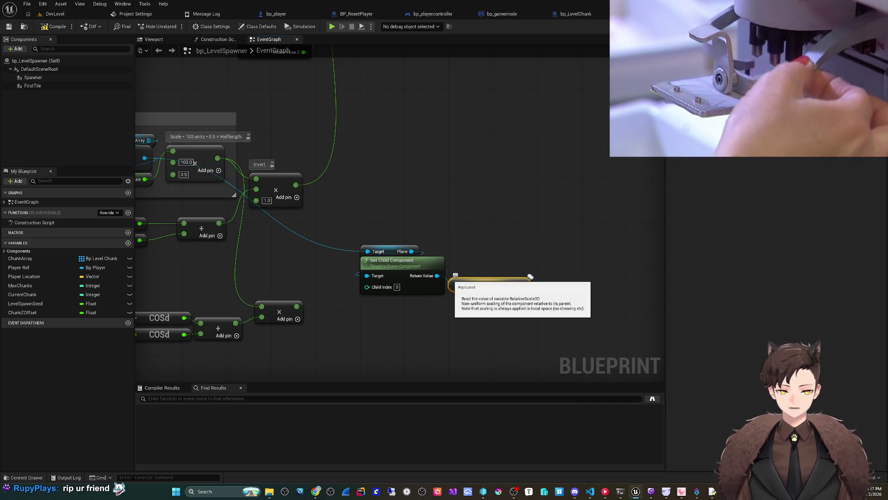
right_click(530, 277)
click(539, 305)
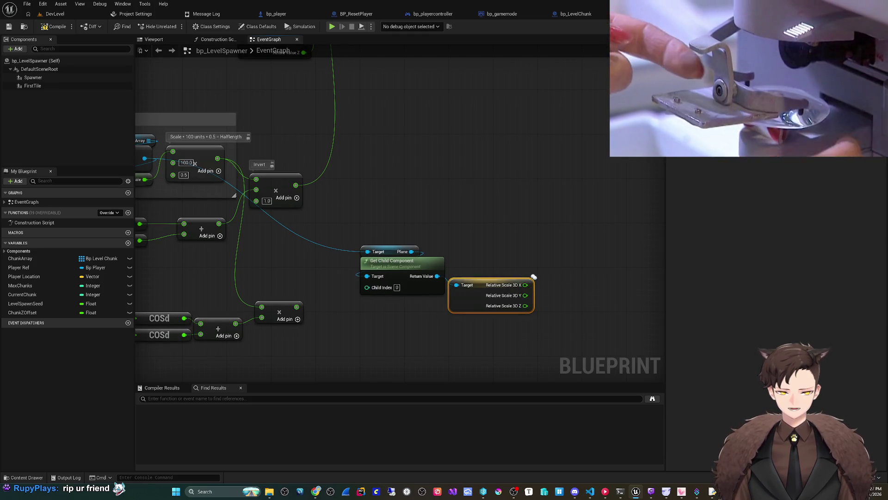
drag(533, 277, 546, 227)
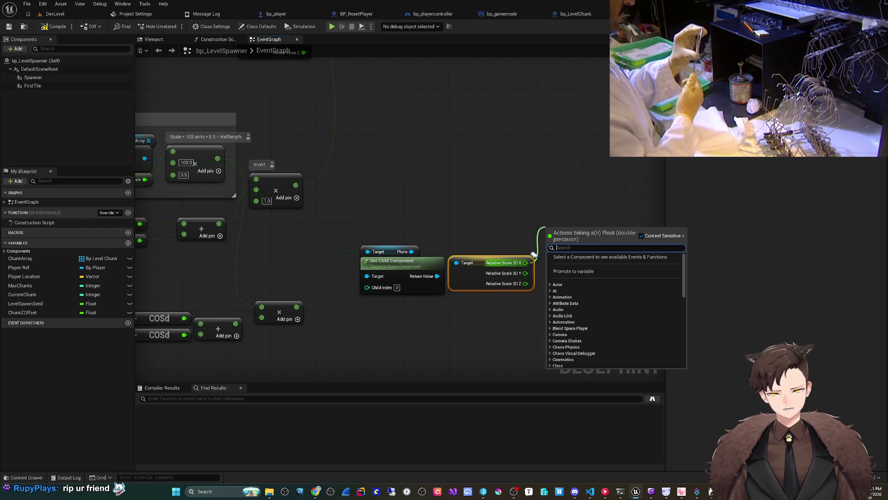
Add a multiply node on the Relative Scale 3D X output
text(multiply)
key(Return)
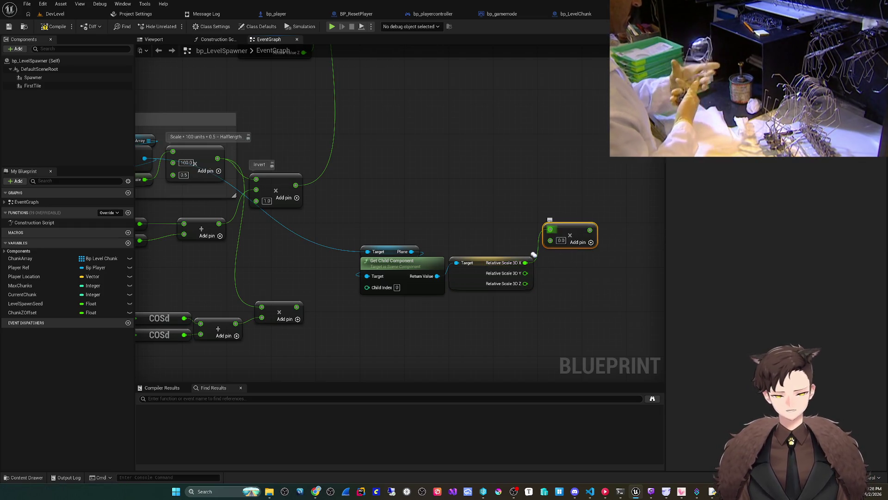
mouse_move(533, 254)
mouse_down()
mouse_move(421, 267)
mouse_move(549, 221)
mouse_move(200, 163)
mouse_move(107, 157)
mouse_up()
mouse_move(425, 296)
mouse_down()
mouse_move(598, 226)
mouse_move(527, 237)
mouse_up()
drag(543, 204, 537, 236)
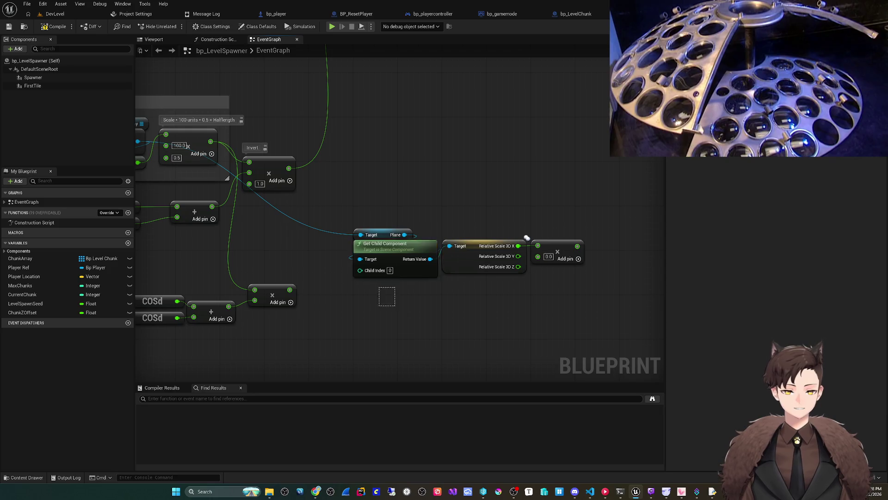
Rearrange the Scale Distance nodes, moving the Invert multiply out of the comment
drag(526, 238, 356, 273)
scroll(486, 259, down, 2)
scroll(566, 221, up, 2)
drag(566, 221, 633, 221)
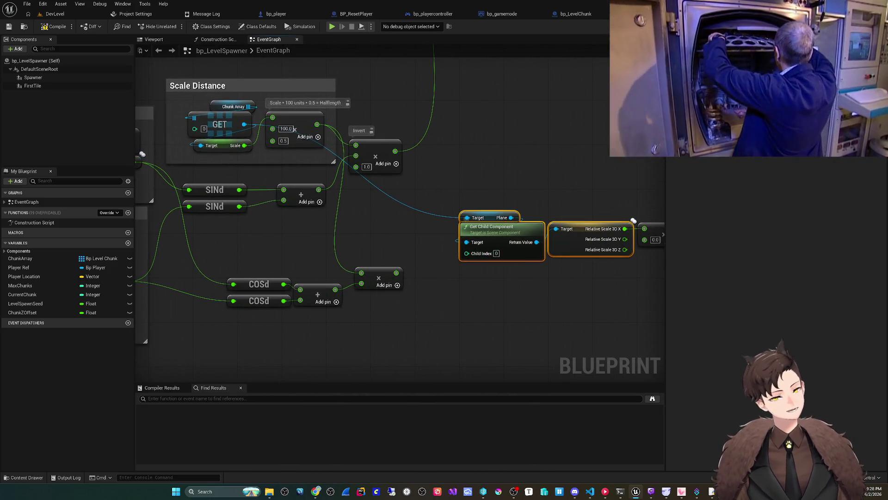
scroll(509, 222, down, 3)
drag(413, 172, 525, 162)
scroll(392, 211, up, 2)
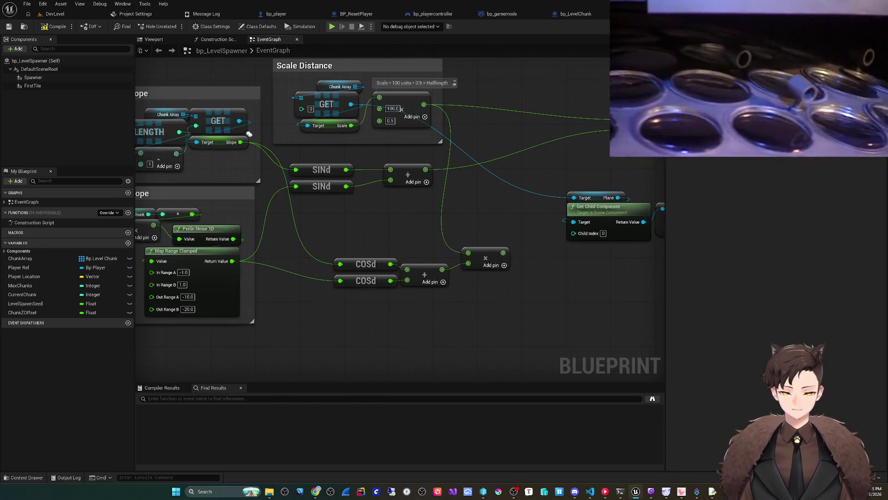
drag(276, 172, 426, 231)
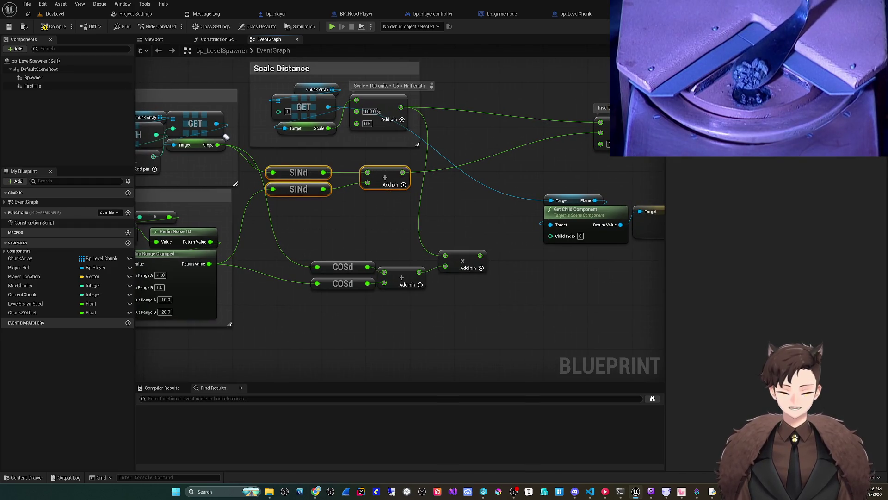
drag(226, 136, 217, 194)
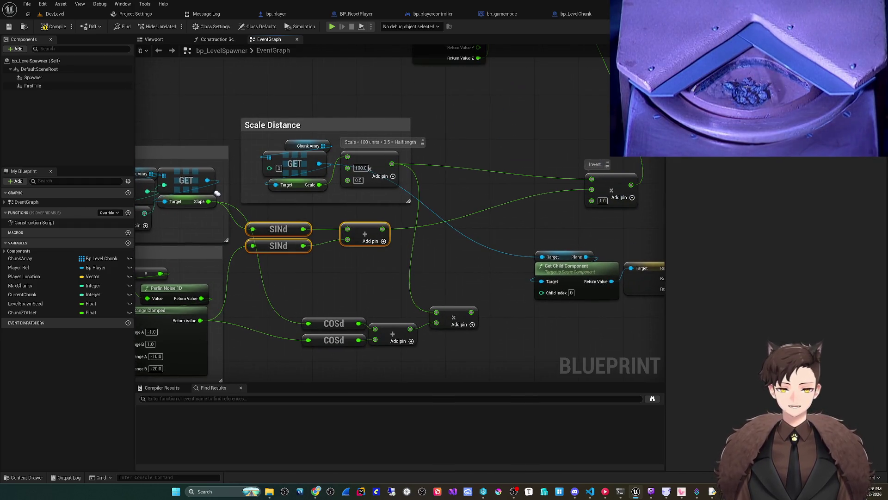
Widen and heighten the Scale Distance comment and move the chunk GET, Plane and scale nodes inside
drag(408, 200, 548, 202)
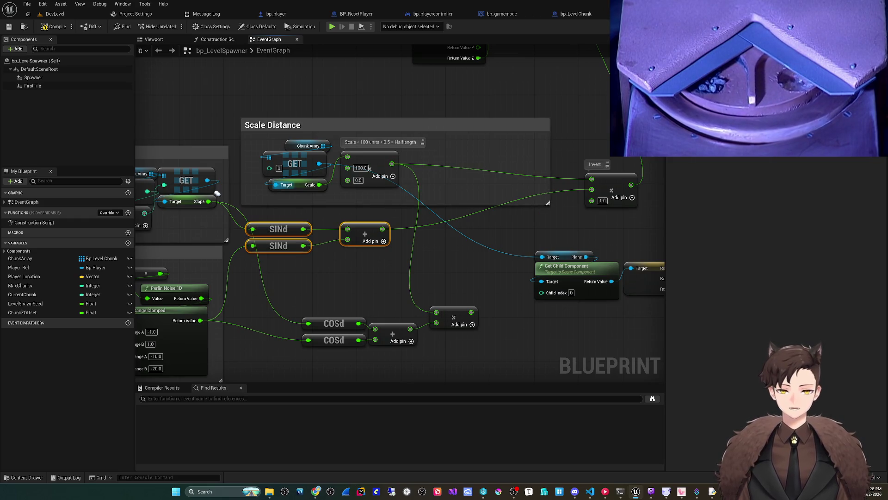
drag(270, 199, 306, 150)
drag(395, 119, 395, 69)
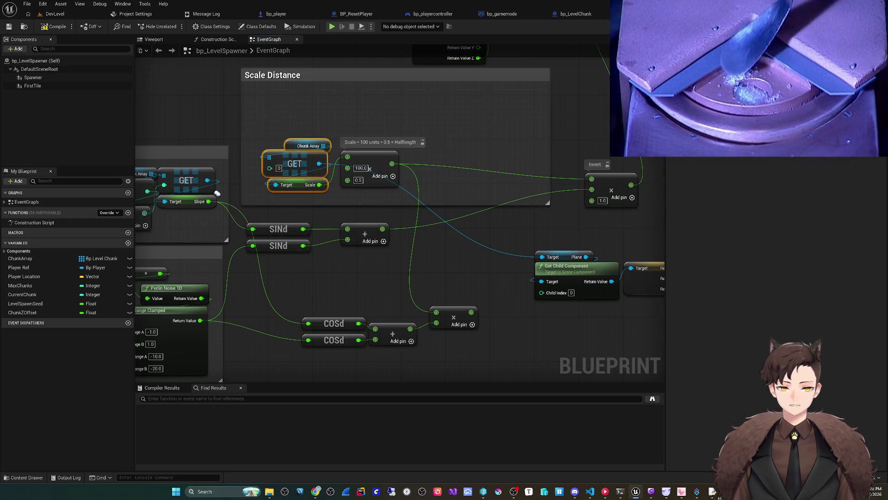
drag(294, 163, 283, 113)
drag(566, 266, 277, 155)
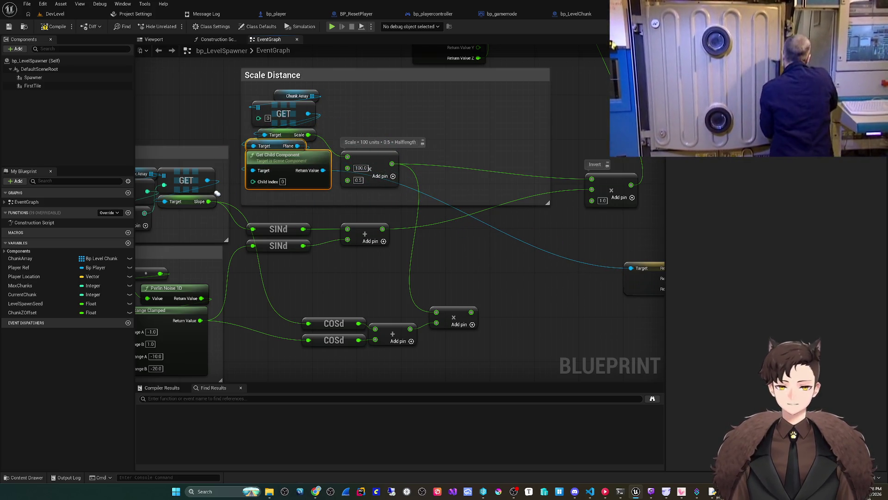
drag(370, 168, 474, 141)
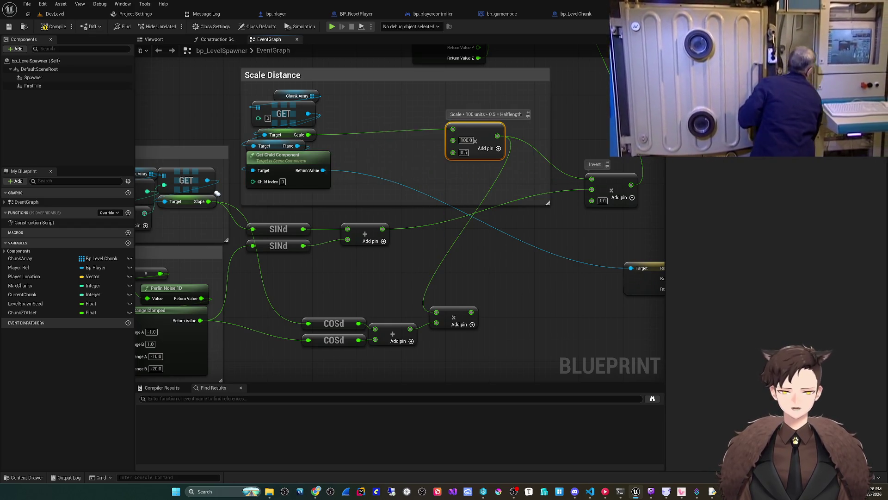
click(277, 155)
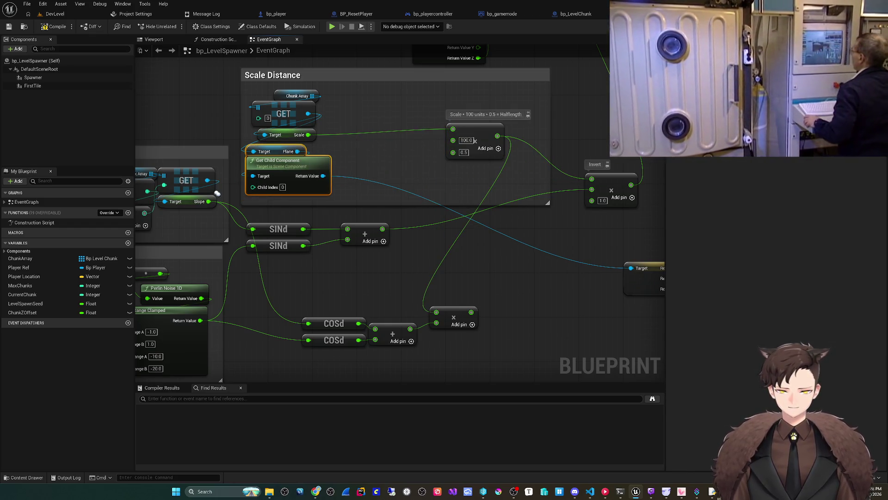
drag(551, 252, 657, 324)
mouse_move(627, 248)
mouse_down()
mouse_move(327, 149)
mouse_move(339, 155)
mouse_up()
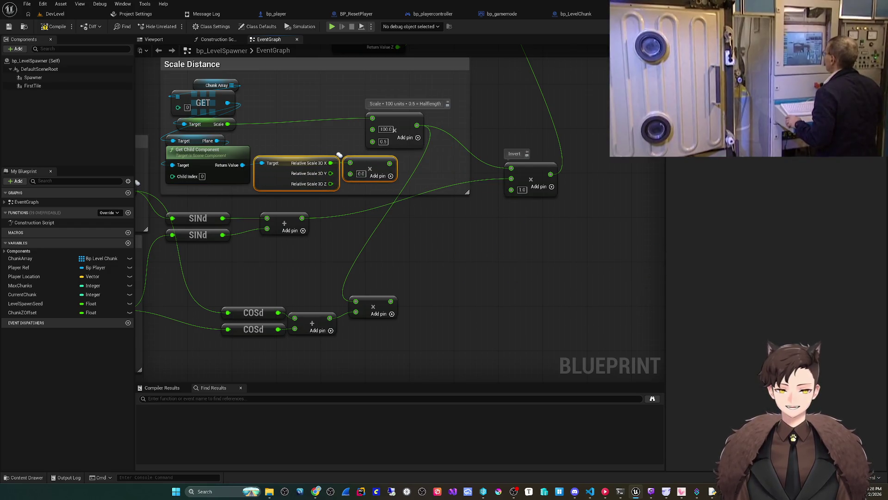
Multiply the 100 × 0.5 value by Relative Scale 3D X and delete the leftover multiply
drag(349, 191, 349, 230)
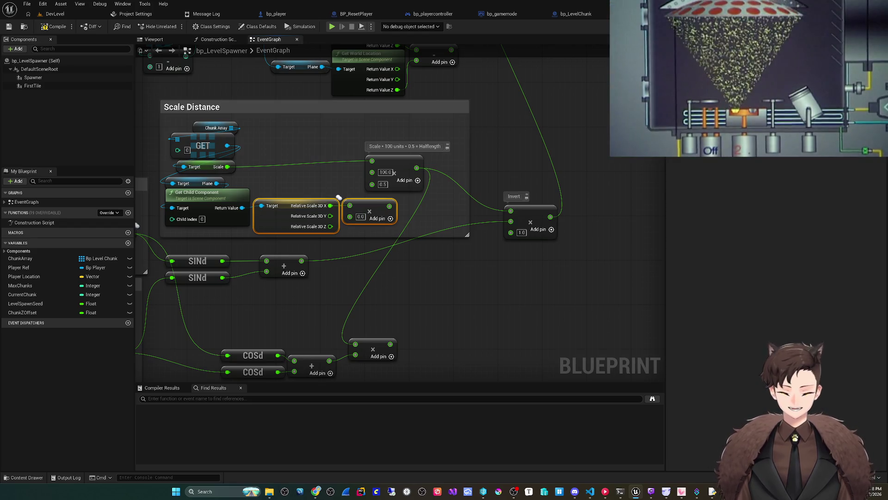
mouse_move(419, 177)
mouse_down()
mouse_move(303, 183)
mouse_move(377, 198)
mouse_move(404, 169)
mouse_move(395, 168)
mouse_up()
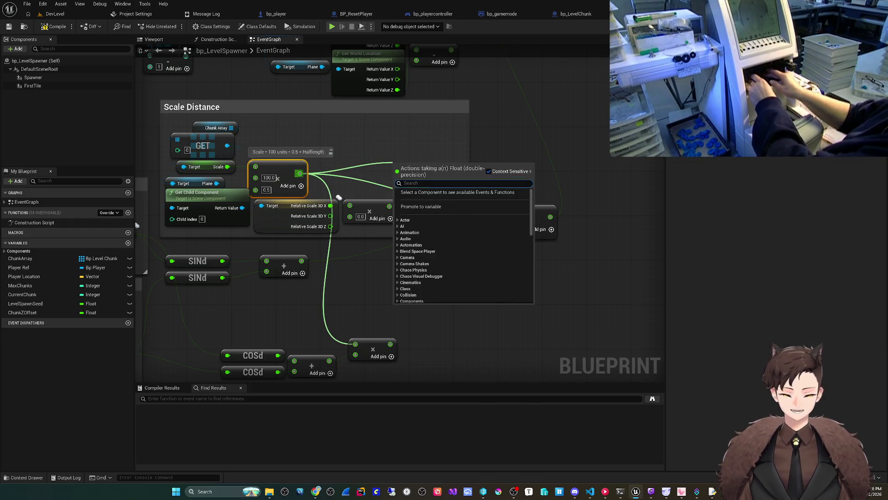
text(*)
key(Return)
drag(330, 205, 397, 194)
key(Escape)
mouse_move(330, 206)
mouse_down()
mouse_move(395, 185)
mouse_move(330, 205)
mouse_up()
click(370, 210)
key(Delete)
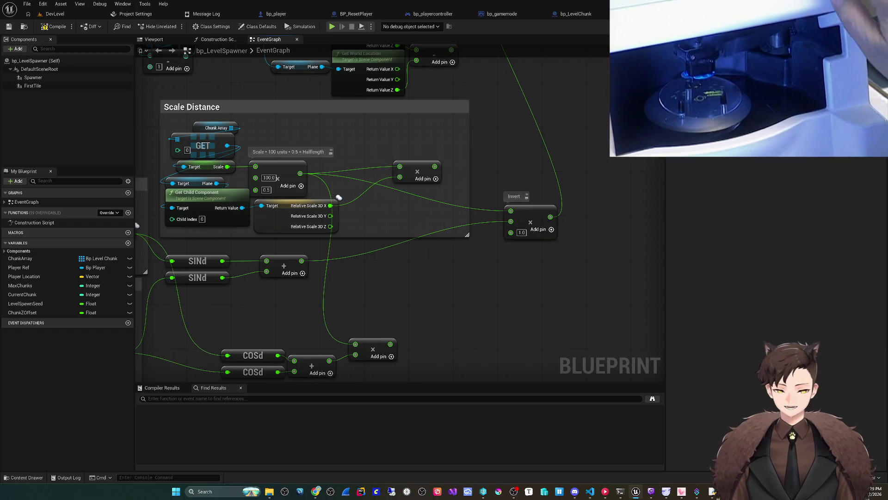
Review the new multiply beside Invert and the slope comments, then start wiring from Chunk Array
mouse_move(339, 197)
mouse_down()
mouse_move(412, 174)
mouse_move(470, 229)
mouse_move(458, 168)
mouse_move(465, 211)
mouse_move(396, 228)
mouse_up()
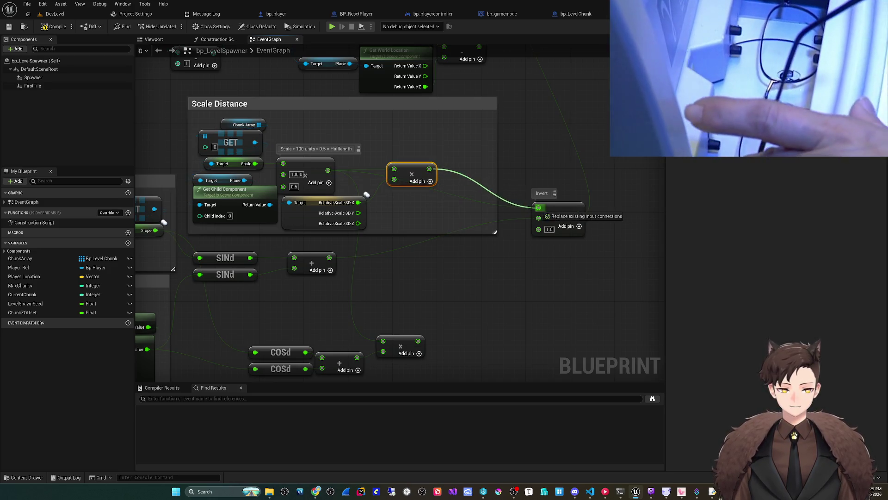
mouse_move(366, 194)
mouse_down()
mouse_move(396, 146)
mouse_move(433, 160)
mouse_up()
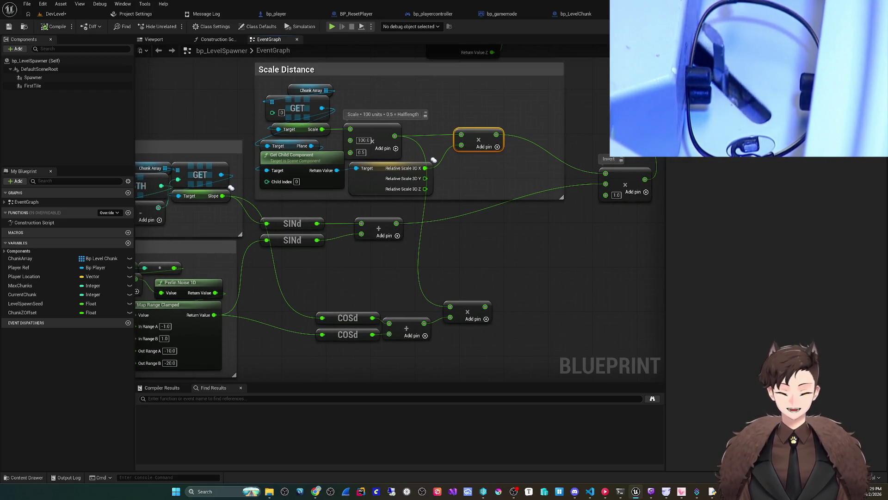
mouse_move(290, 117)
mouse_down()
mouse_move(402, 133)
mouse_move(397, 179)
mouse_up()
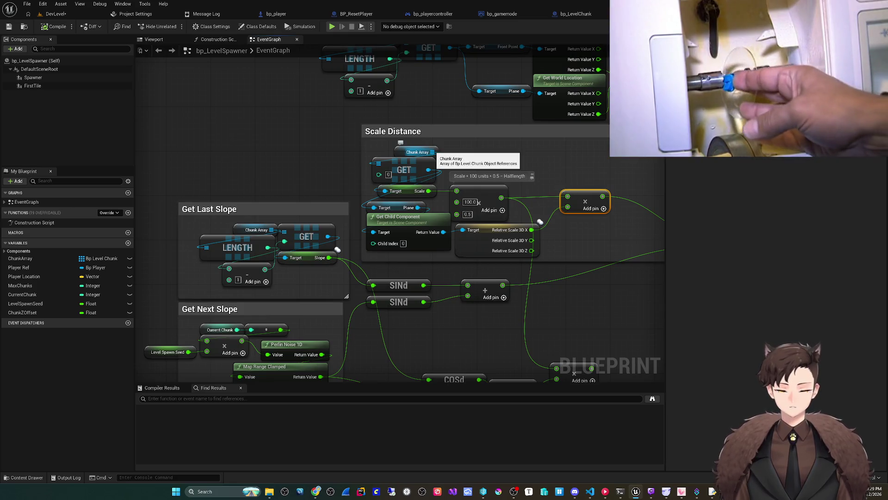
mouse_move(428, 170)
mouse_down()
mouse_move(436, 154)
mouse_move(435, 173)
mouse_up()
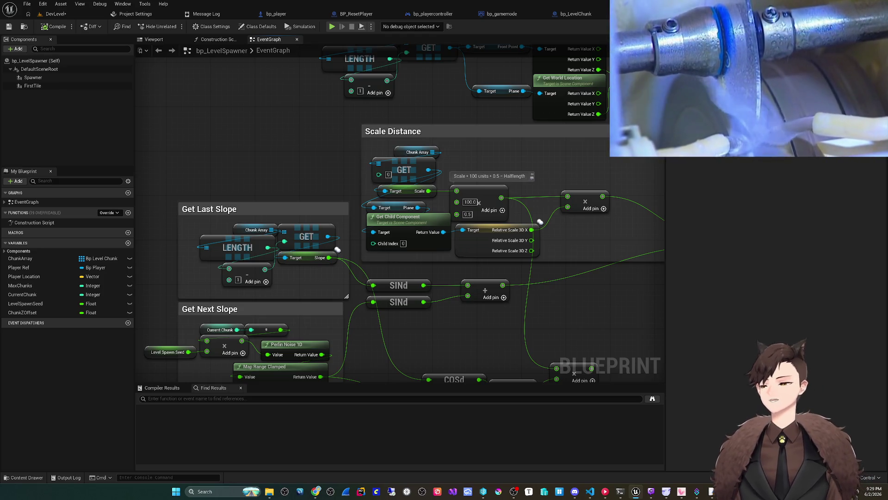
Feed Chunk Array's Length minus 1 into the GET index and place those nodes beside GET
drag(540, 222, 494, 236)
drag(385, 166, 476, 171)
text(length)
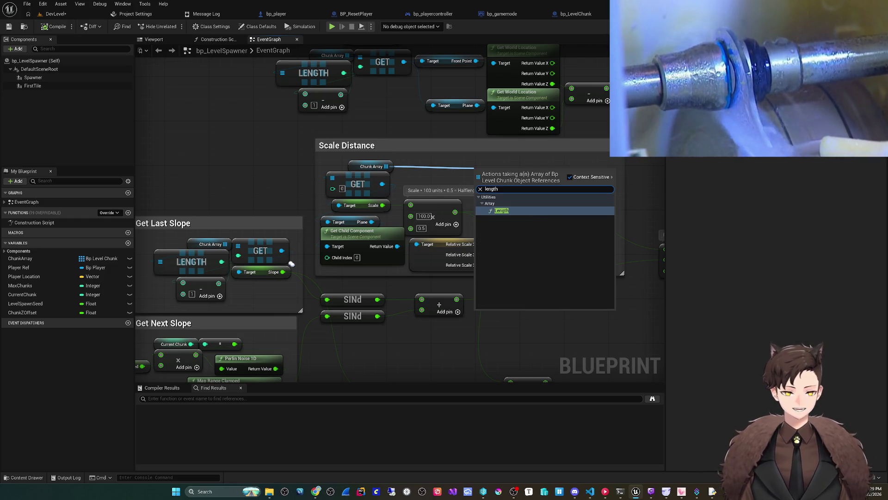
click(502, 211)
drag(221, 134, 221, 168)
text(-)
key(Return)
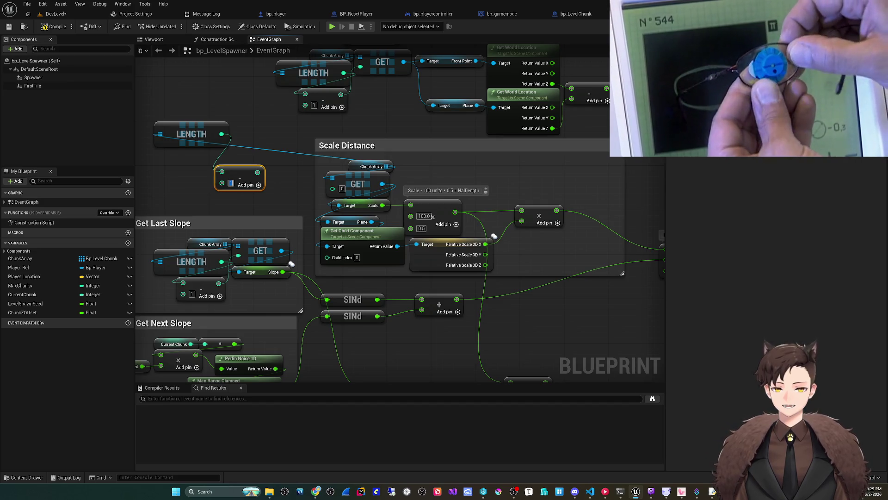
mouse_move(258, 172)
mouse_down()
mouse_move(332, 189)
mouse_move(225, 173)
mouse_up()
shift+click(228, 142)
drag(228, 142, 317, 169)
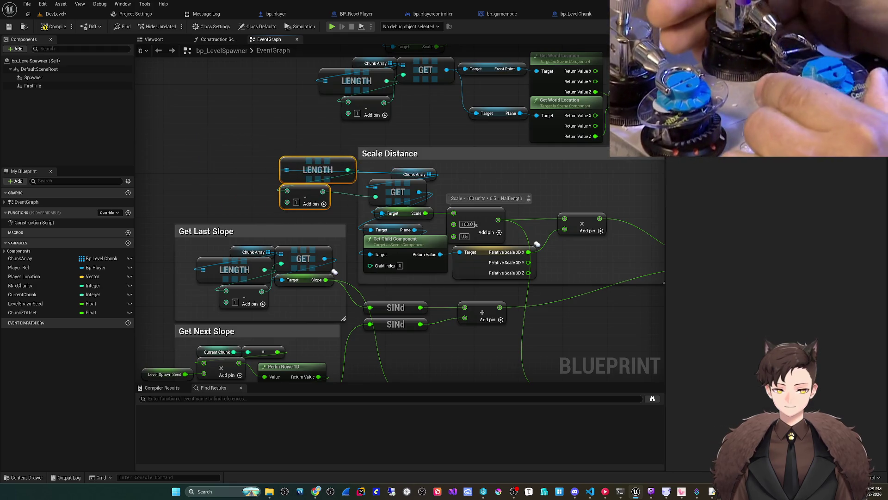
Move the Get Last Slope and Get Next Slope comments and resize the Scale Distance comment
scroll(400, 213, down, 1)
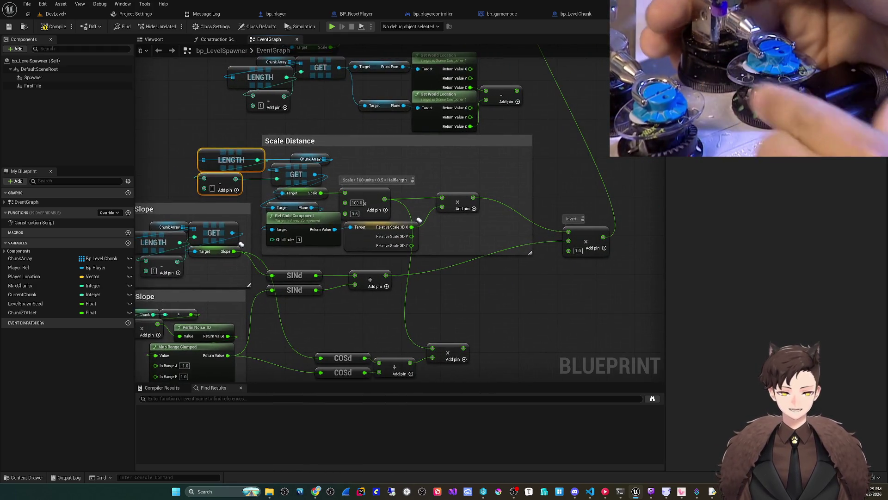
drag(154, 356, 393, 97)
mouse_move(385, 138)
mouse_down()
mouse_move(381, 159)
mouse_move(345, 157)
mouse_move(315, 179)
mouse_move(292, 177)
mouse_move(195, 259)
mouse_move(174, 260)
mouse_up()
drag(287, 175, 214, 176)
drag(174, 260, 165, 262)
key(ctrl+z)
key(ctrl+z)
ctrl+click(436, 199)
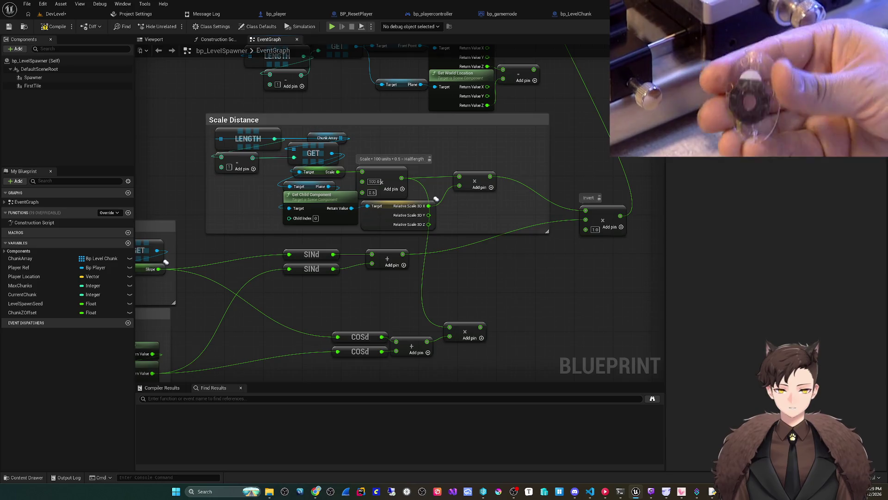
scroll(436, 199, up, 1)
key(ctrl+z)
key(ctrl+z)
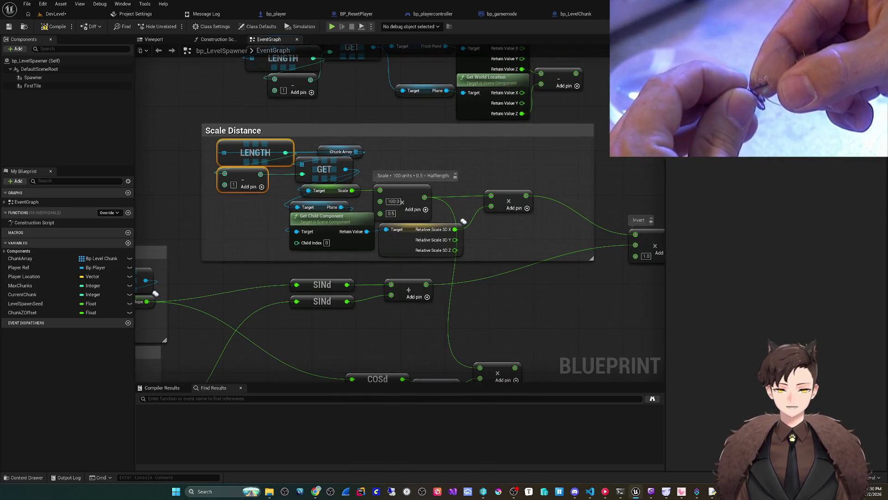
mouse_move(507, 280)
mouse_down()
mouse_move(454, 274)
mouse_move(415, 238)
mouse_up()
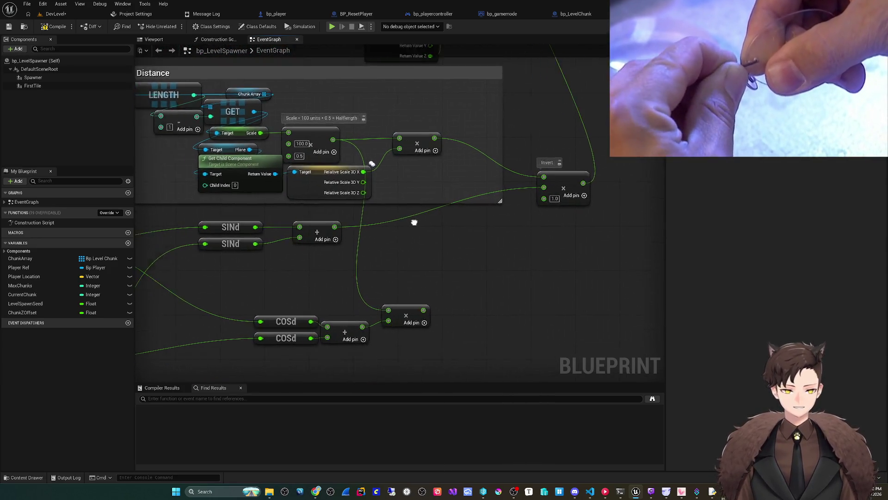
scroll(482, 230, down, 3)
scroll(547, 200, down, 1)
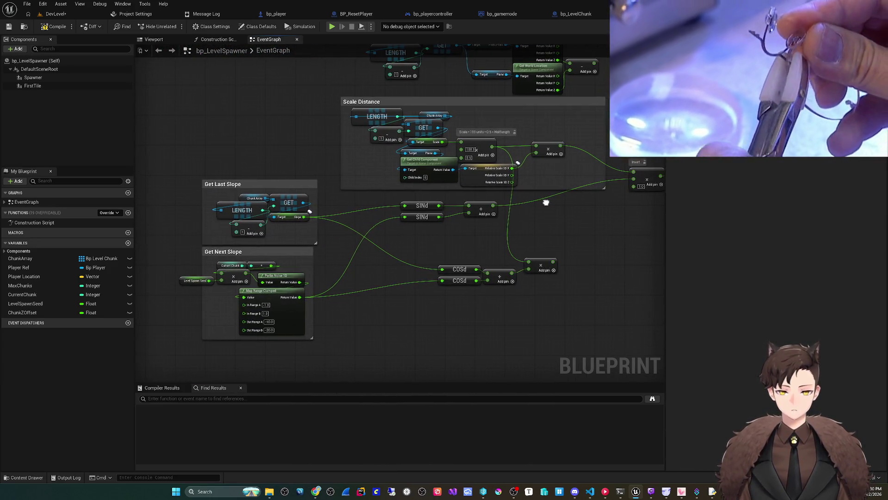
scroll(475, 240, up, 1)
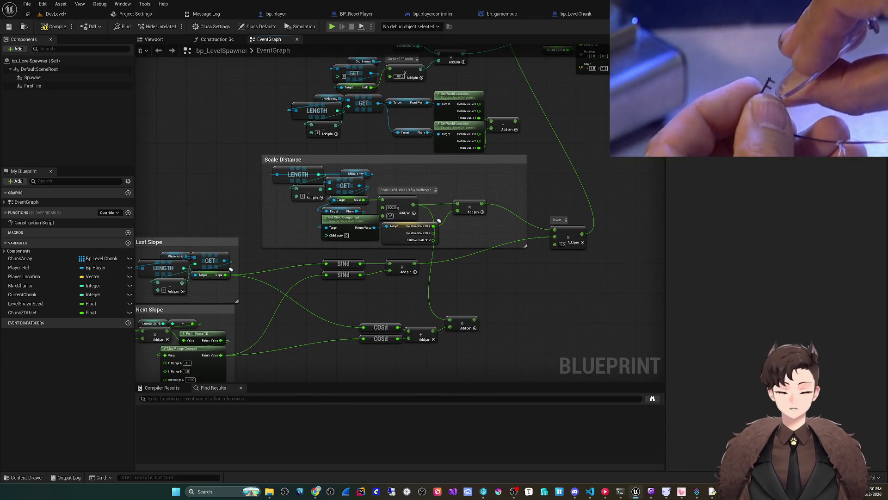
drag(439, 221, 399, 221)
Compile bp_LevelSpawner and save all changes
key(F7)
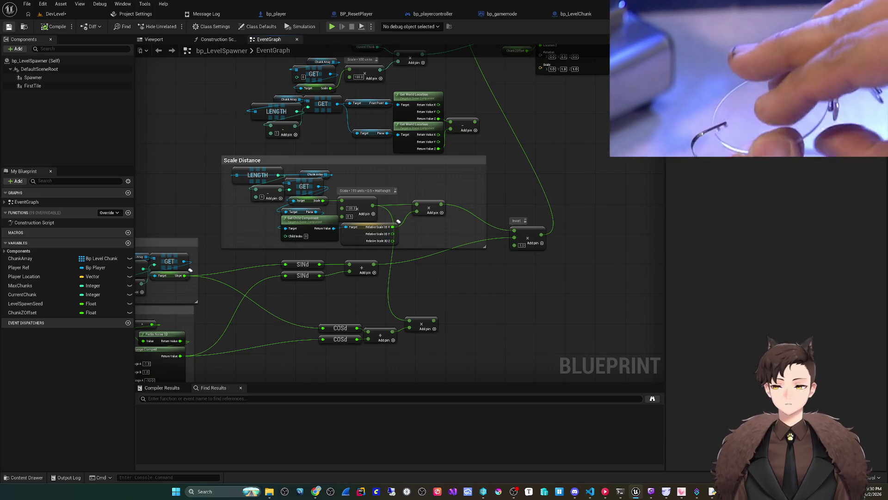
click(27, 3)
click(47, 54)
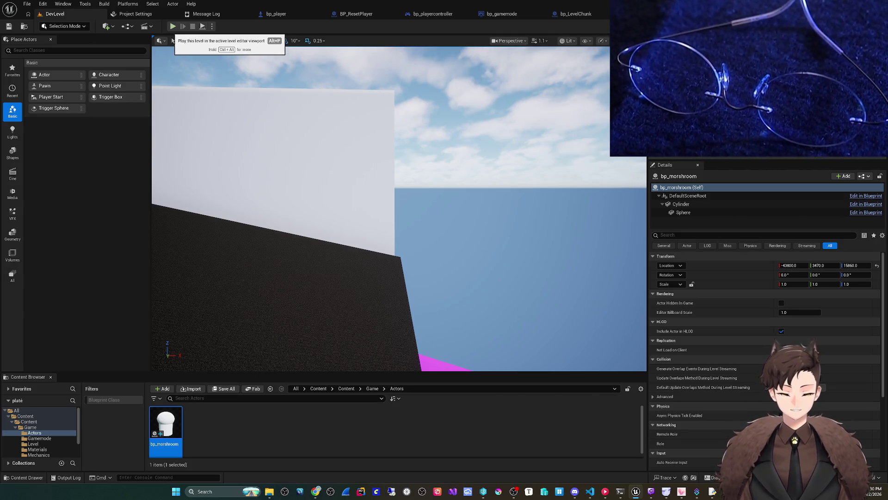
click(172, 26)
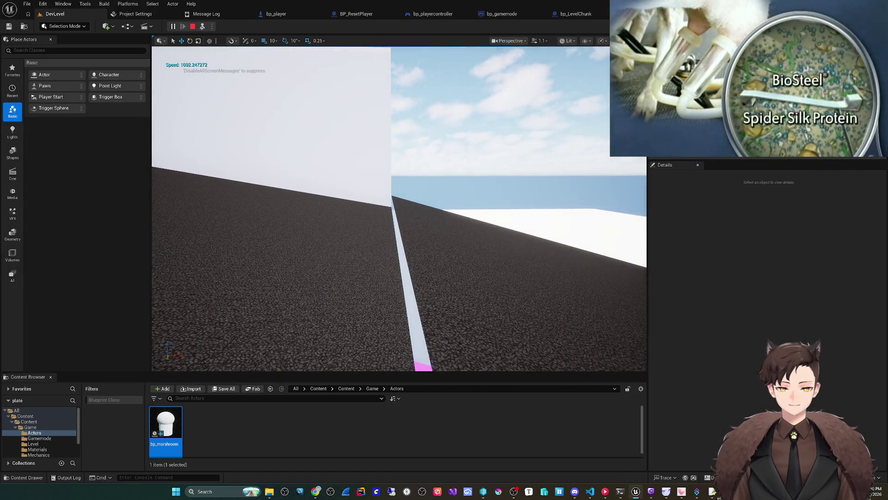
key(Escape)
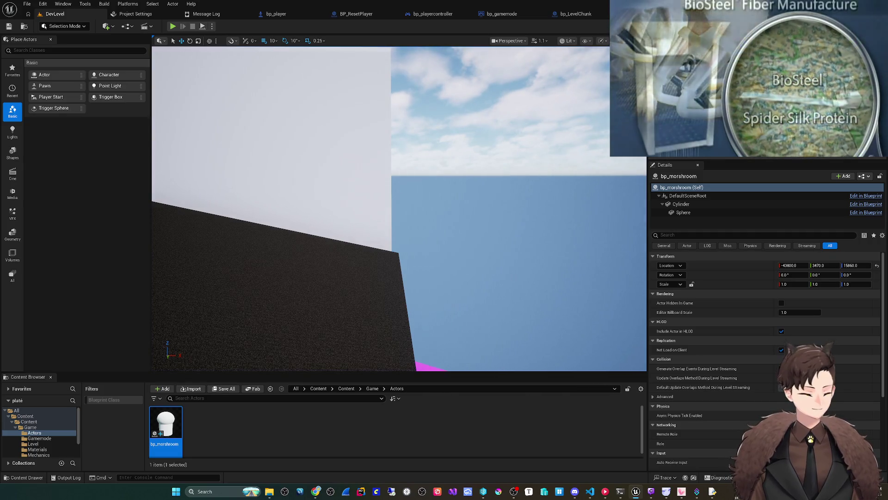
key(ctrl+Tab)
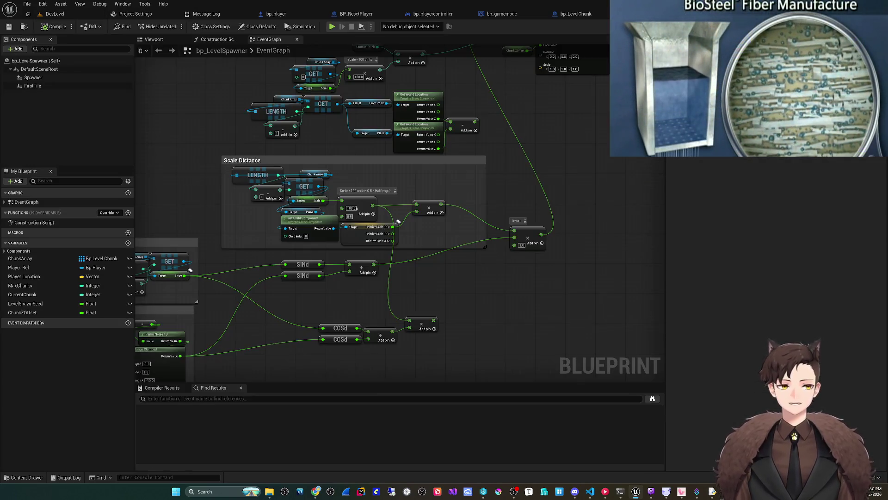
scroll(398, 221, up, 3)
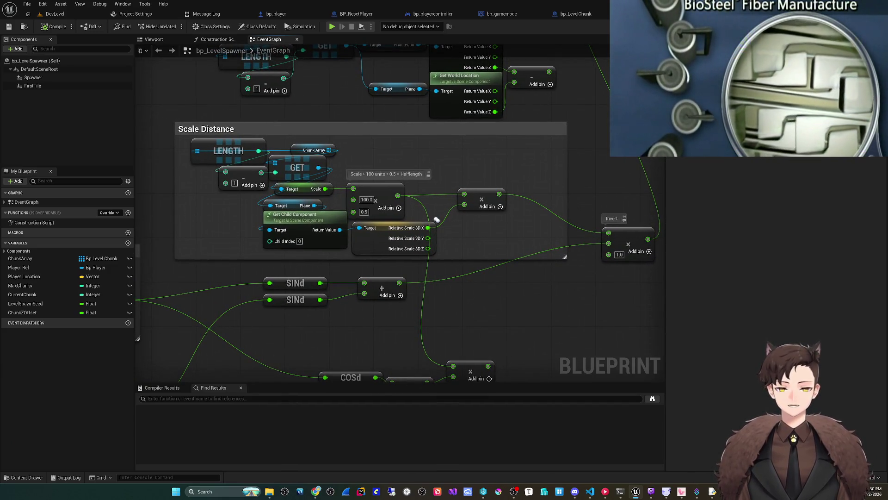
scroll(459, 258, down, 3)
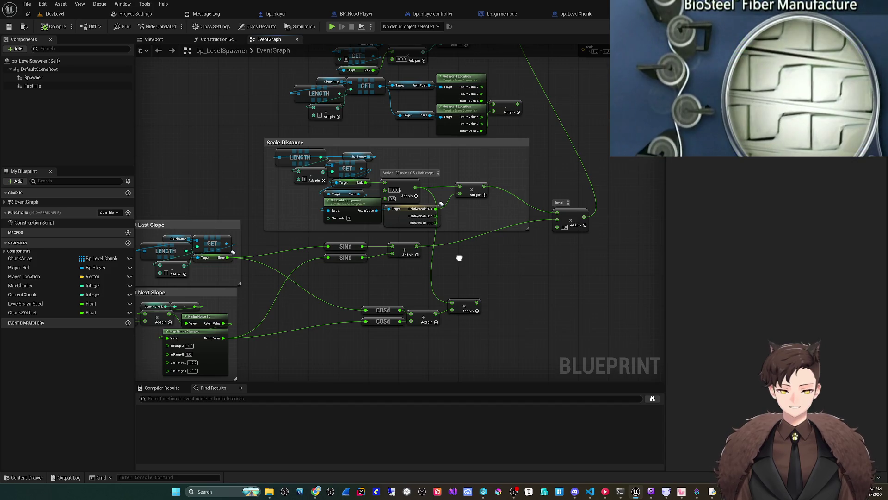
drag(460, 257, 482, 235)
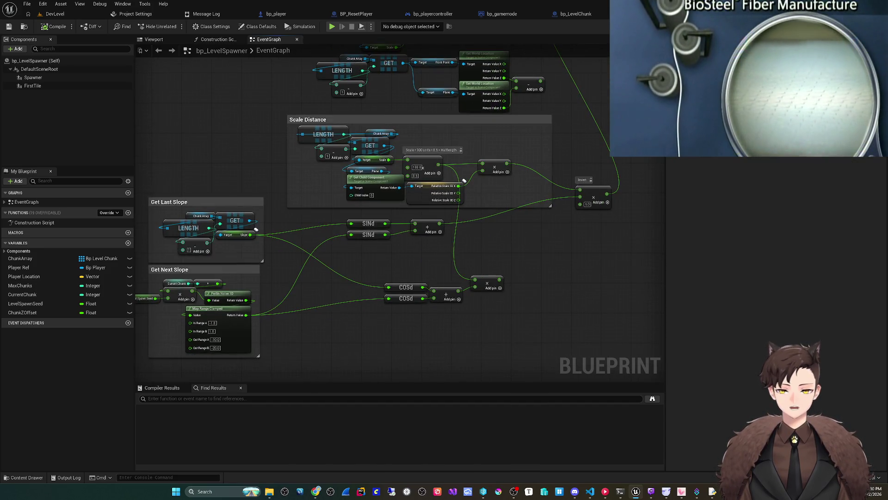
mouse_move(189, 303)
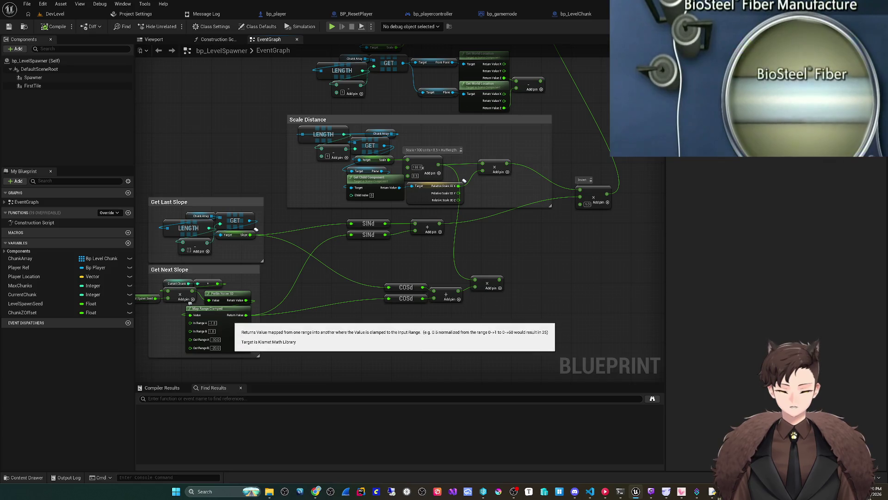
mouse_move(489, 250)
mouse_down()
mouse_move(443, 281)
mouse_move(396, 292)
mouse_up()
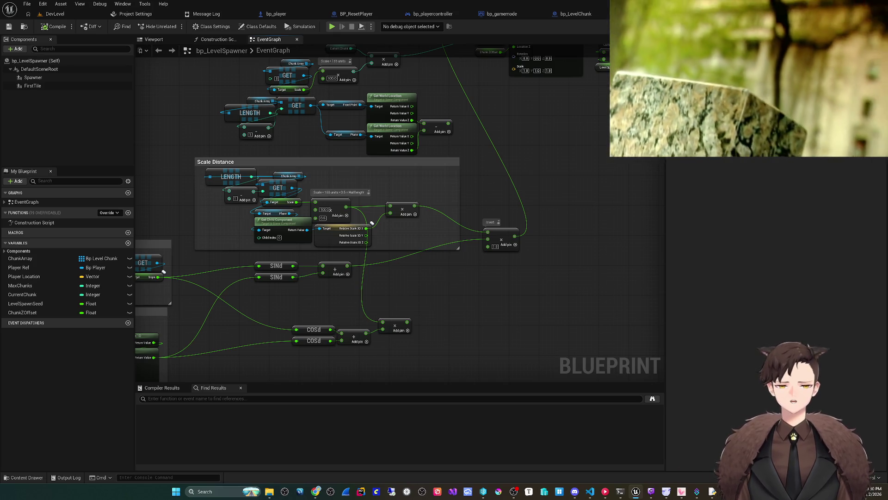
scroll(371, 223, up, 3)
scroll(385, 254, down, 5)
scroll(580, 188, up, 4)
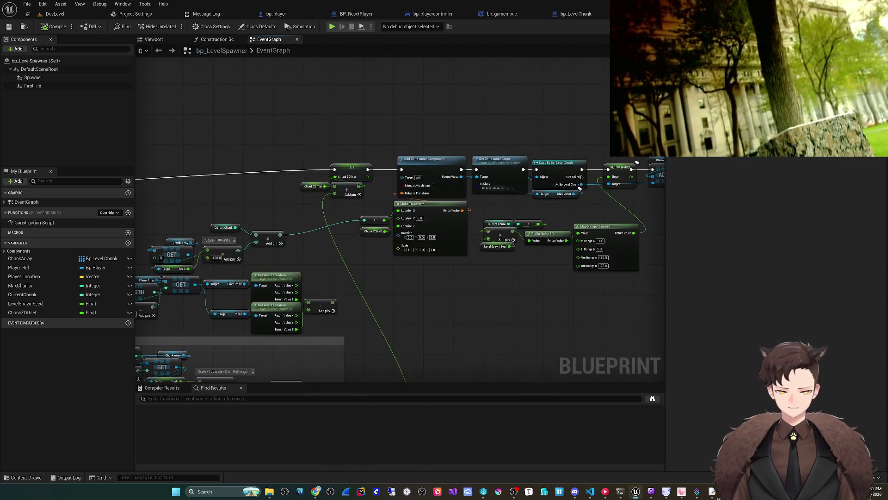
Chain a Print String node off SET's execution output
drag(287, 307, 317, 211)
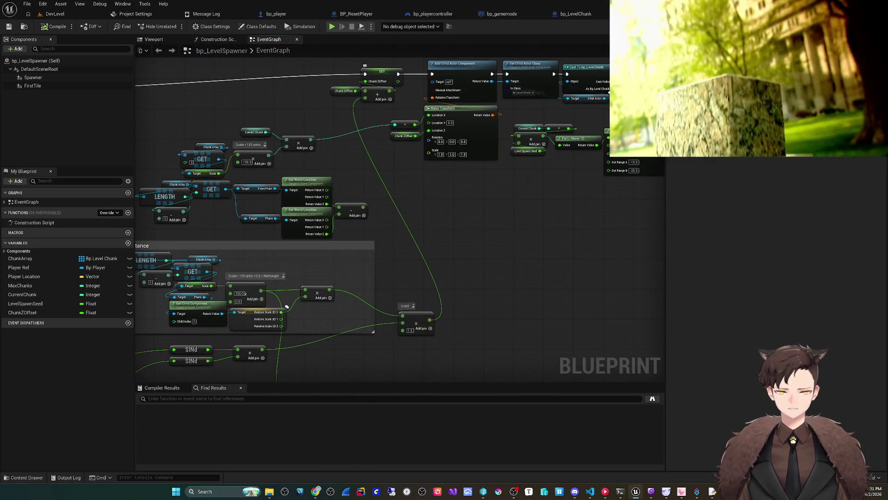
mouse_move(398, 74)
mouse_down()
mouse_move(426, 76)
mouse_move(417, 298)
mouse_move(448, 305)
mouse_up()
text(print)
key(Return)
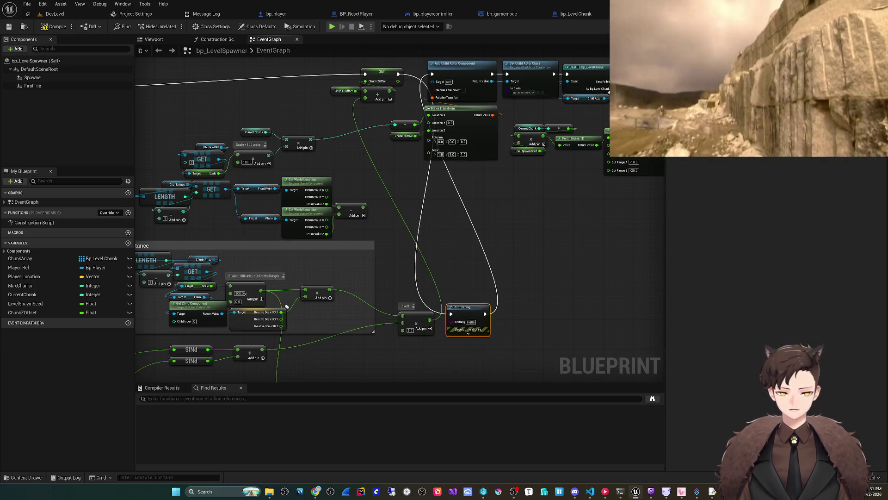
Play-test the road in a standalone preview, then close it
scroll(286, 306, up, 2)
mouse_move(287, 307)
mouse_down()
mouse_move(221, 255)
mouse_move(232, 197)
mouse_move(476, 252)
mouse_up()
key(alt+p)
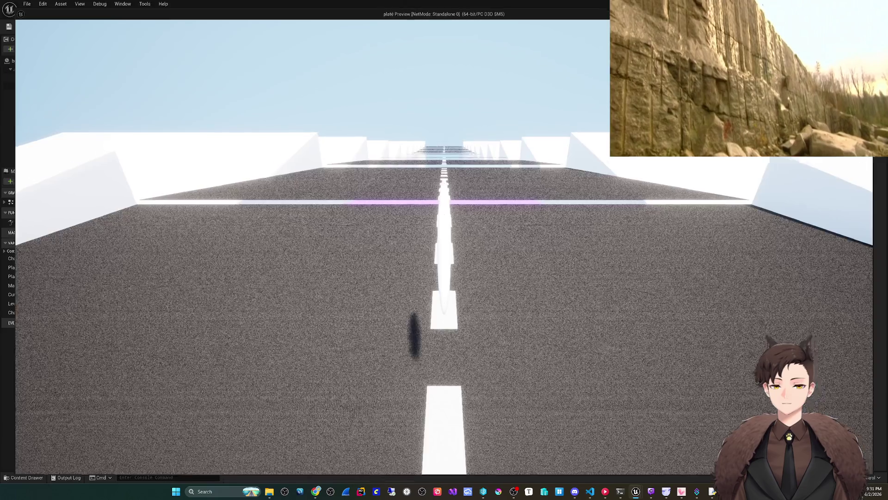
key(Escape)
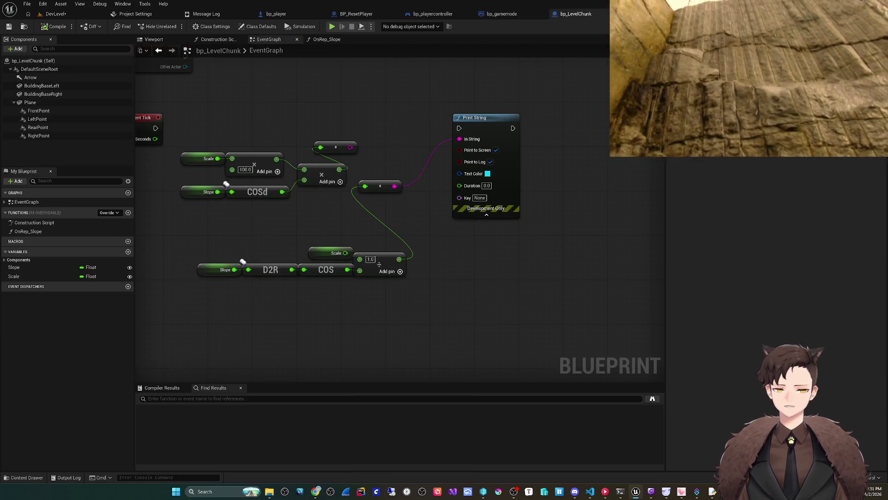
Inspect the Plane getter and scale nodes in bp_LevelChunk's OnRep_Slope, then return to bp_LevelSpawner's graph
scroll(324, 208, down, 1)
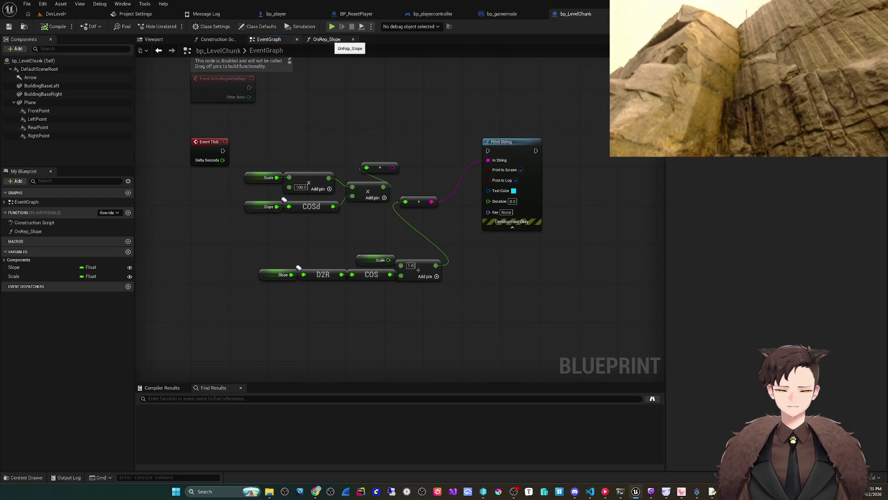
click(327, 39)
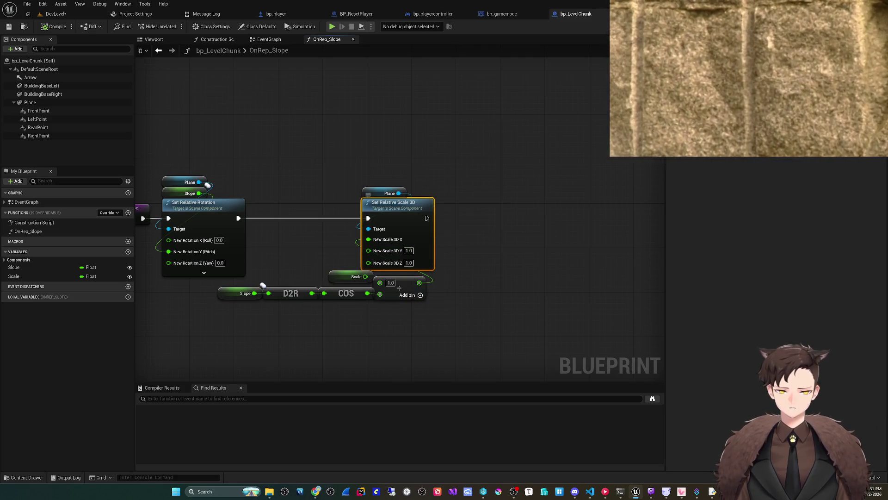
click(369, 194)
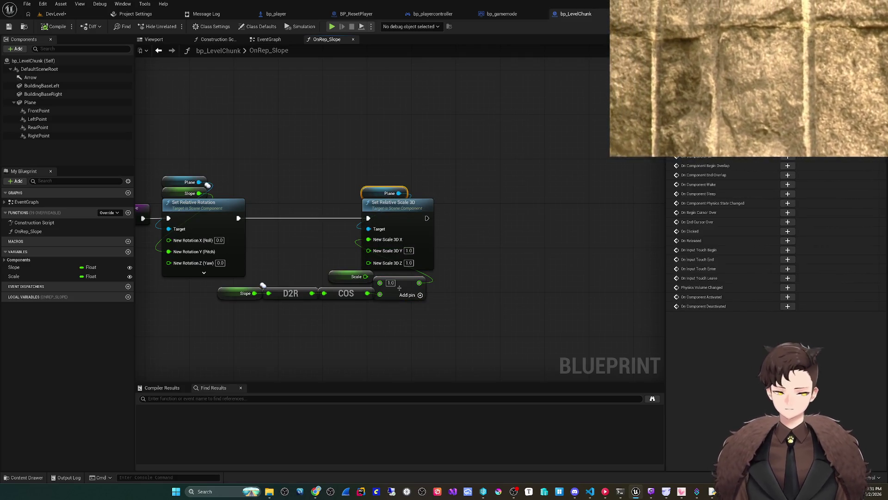
drag(324, 324, 374, 318)
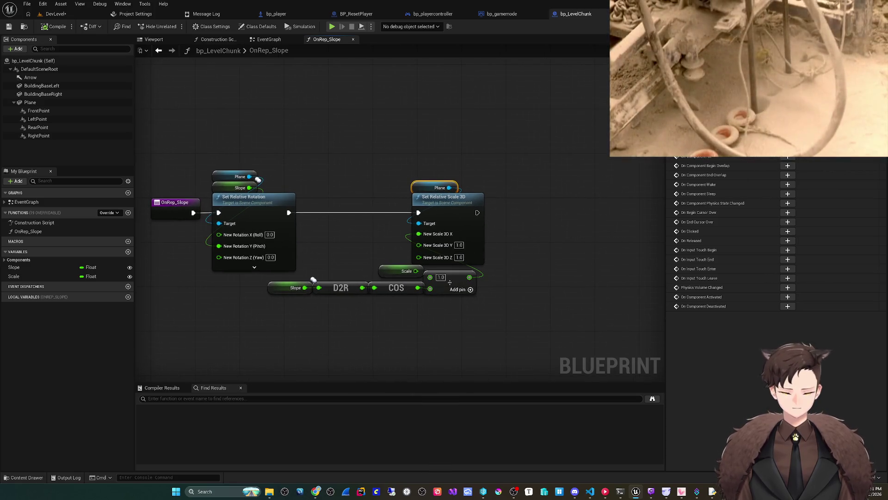
mouse_move(418, 191)
mouse_down()
mouse_move(419, 212)
mouse_move(389, 216)
mouse_move(557, 194)
mouse_up()
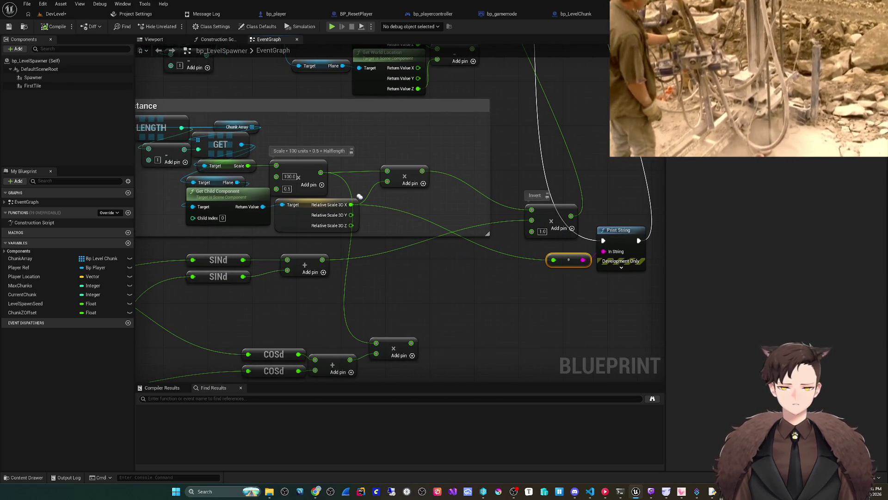
key(ctrl+Tab)
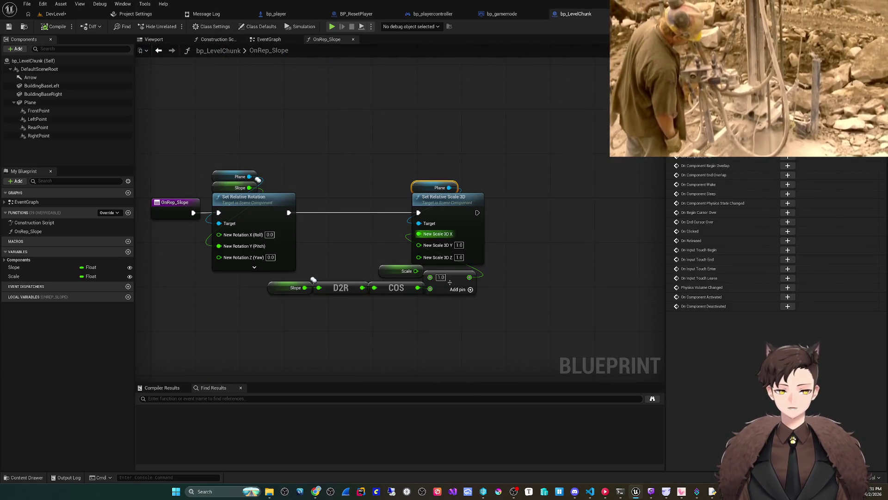
key(ctrl+Tab)
Add a Get World Scale node for the Plane from the chunk reference
mouse_move(359, 197)
mouse_down()
mouse_move(413, 227)
mouse_move(471, 213)
mouse_up()
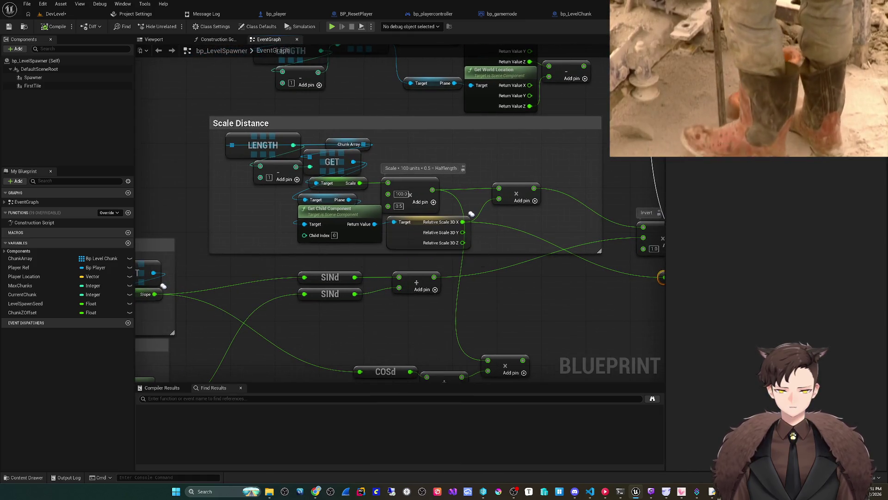
click(324, 209)
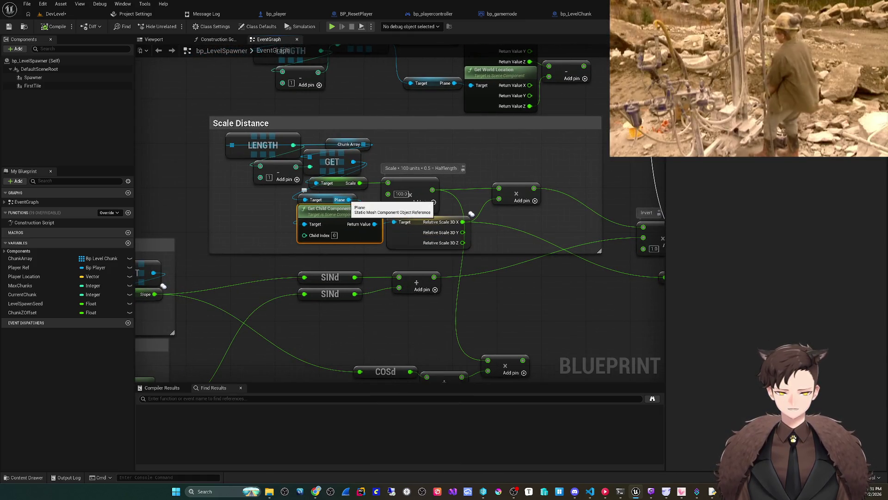
mouse_move(354, 162)
mouse_down()
mouse_move(282, 259)
mouse_move(254, 278)
mouse_up()
text(get)
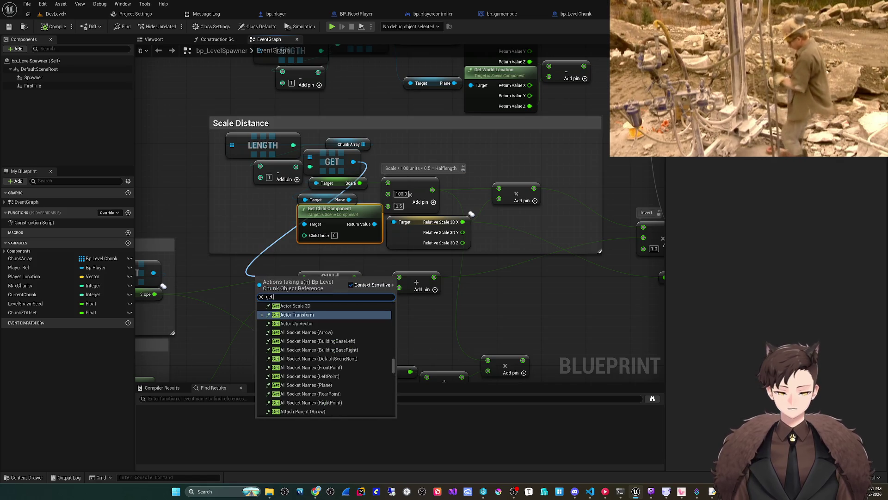
text( plane)
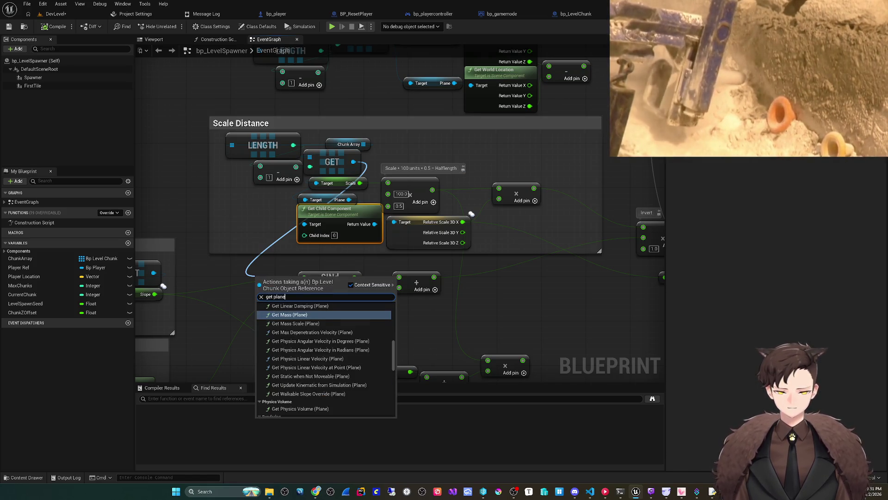
text( scale)
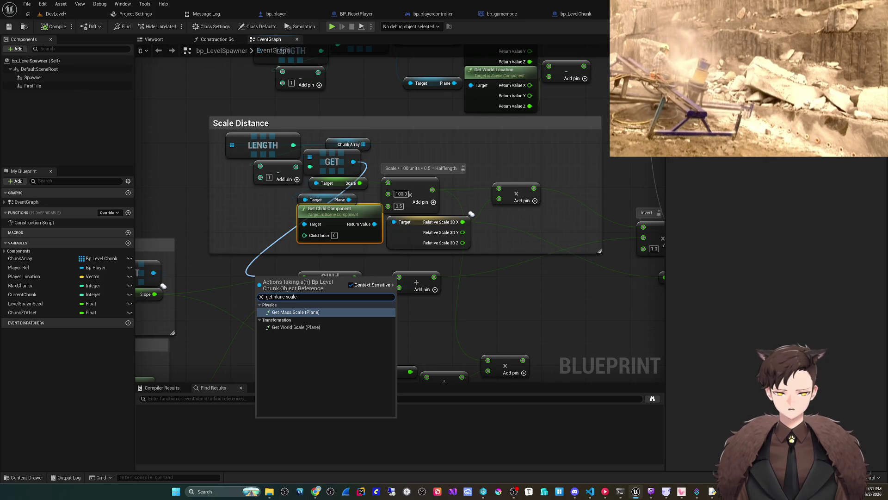
key(Down)
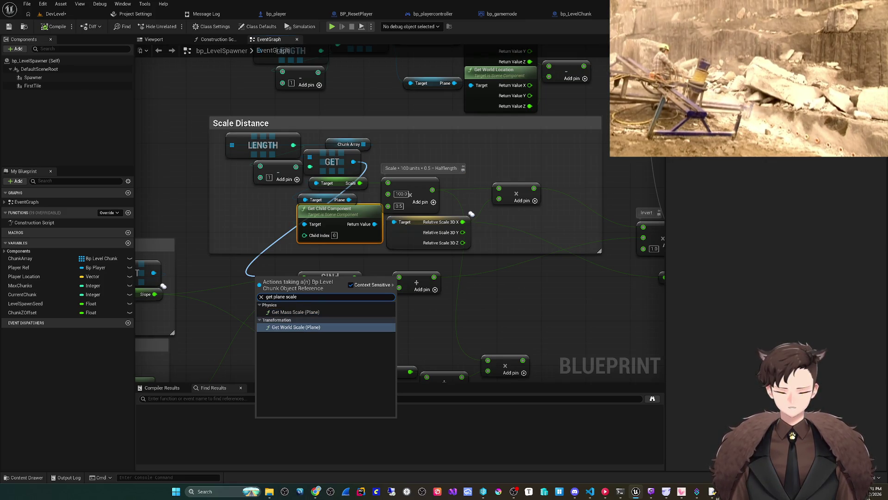
key(Return)
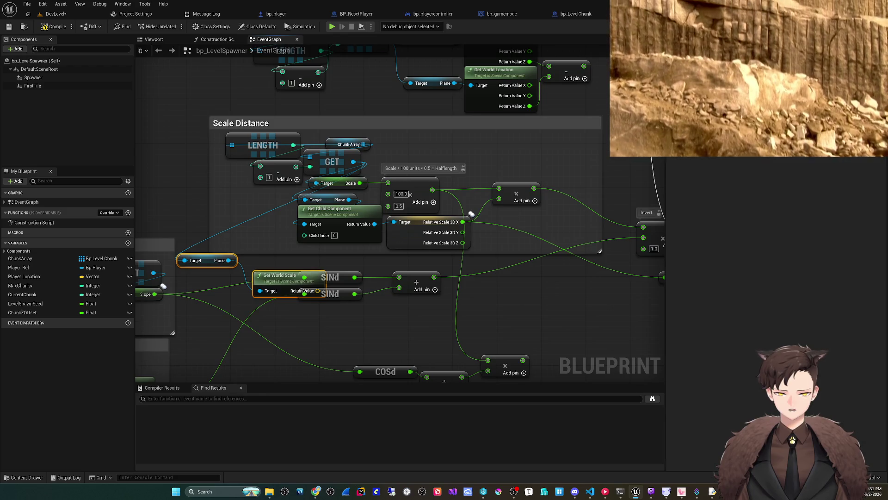
mouse_move(277, 275)
mouse_down()
mouse_move(518, 266)
mouse_move(639, 276)
mouse_up()
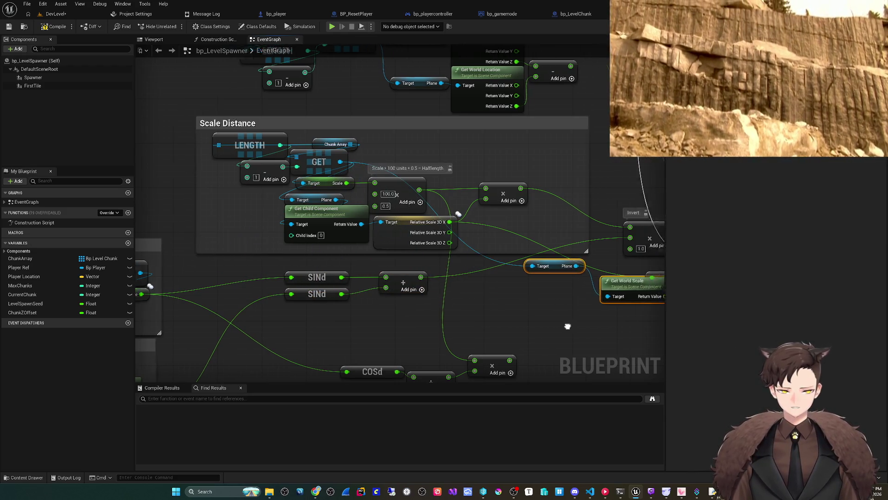
drag(509, 271, 487, 294)
Split the world scale and print its X value, then play-test to read it
mouse_move(328, 213)
mouse_down()
mouse_move(527, 272)
mouse_move(520, 310)
mouse_move(527, 266)
mouse_up()
key(Escape)
key(Escape)
right_click(493, 306)
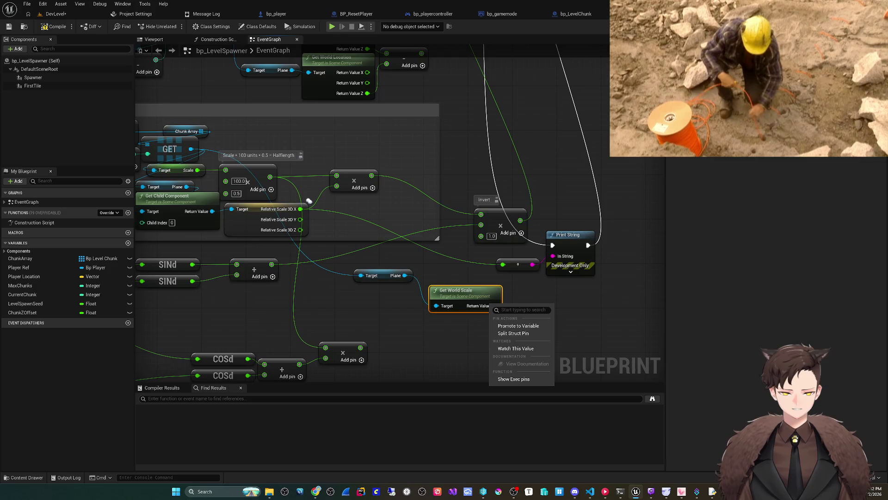
click(513, 333)
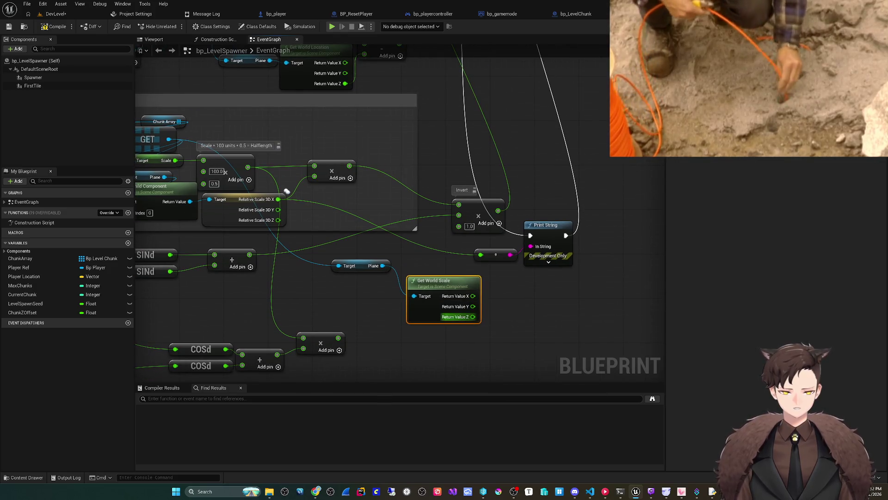
drag(473, 296, 481, 255)
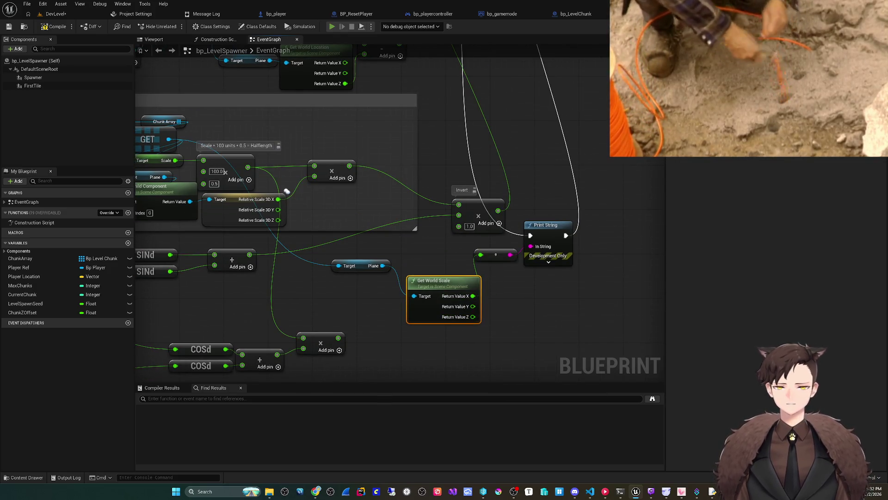
key(alt+p)
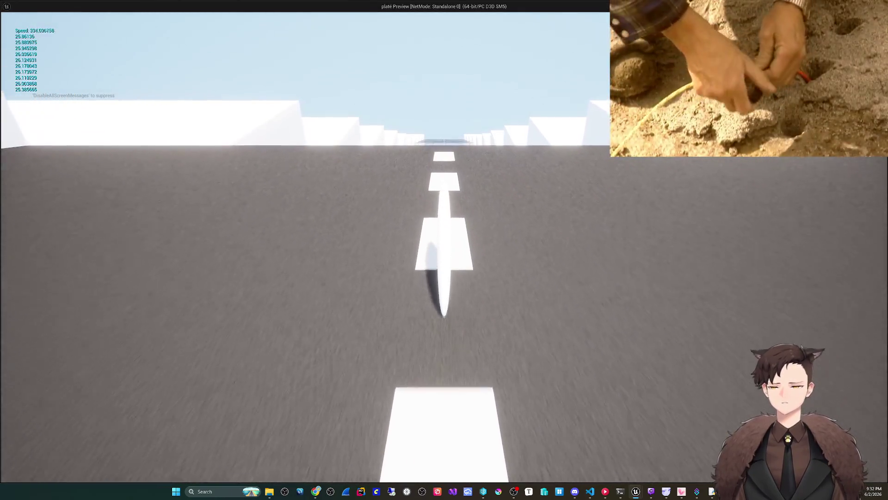
key(Escape)
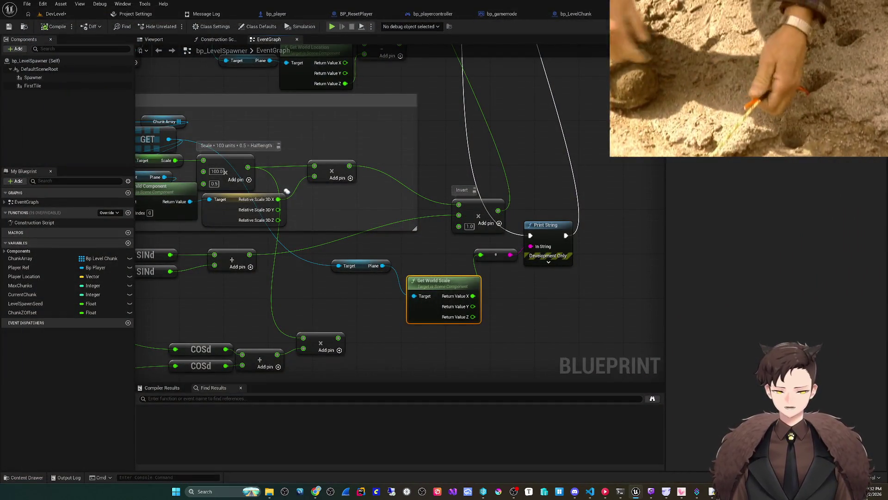
Replace world scale with the Plane's Relative Scale 3D, print its X, and play-test
drag(287, 191, 311, 192)
drag(430, 319, 354, 259)
key(Delete)
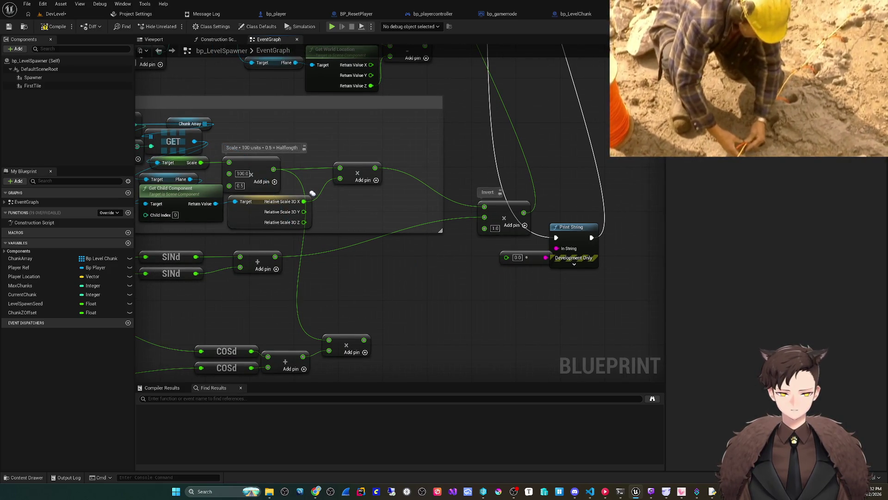
drag(312, 192, 411, 204)
mouse_move(288, 190)
mouse_down()
mouse_move(406, 279)
mouse_move(445, 287)
mouse_move(442, 279)
mouse_up()
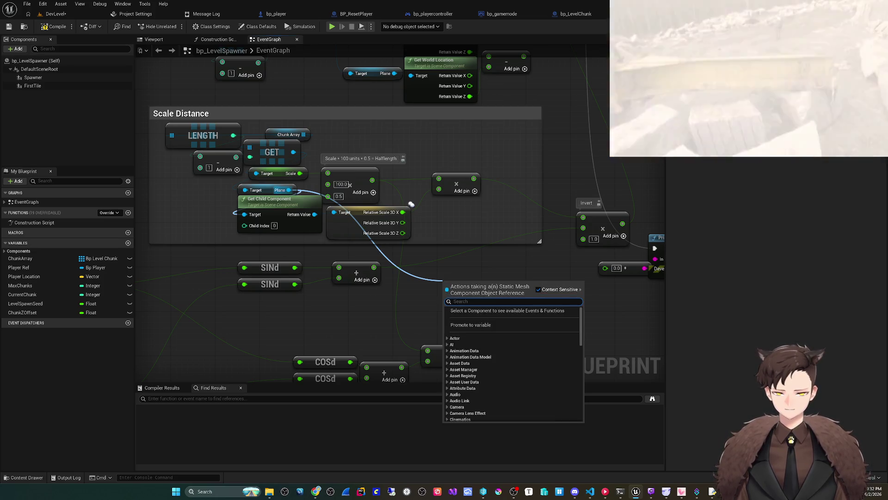
text(get scale)
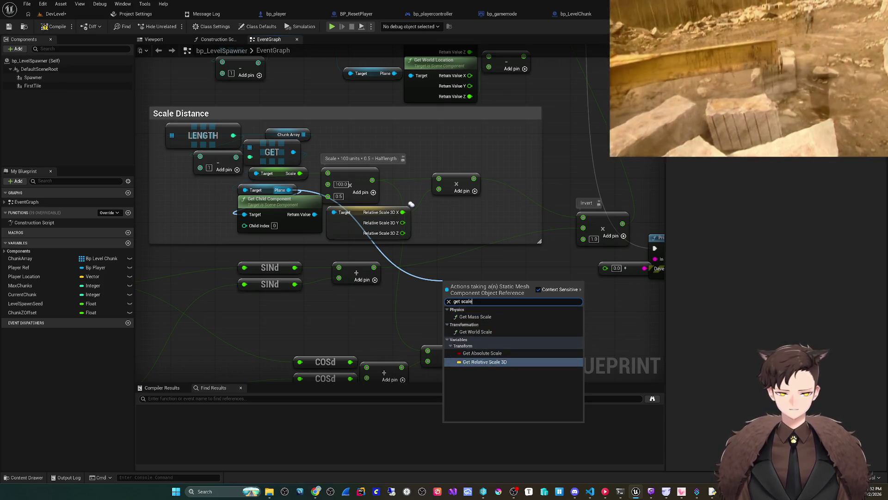
click(485, 362)
mouse_move(497, 322)
mouse_down()
mouse_move(431, 325)
mouse_move(438, 323)
mouse_up()
right_click(447, 287)
click(458, 315)
drag(430, 289, 522, 272)
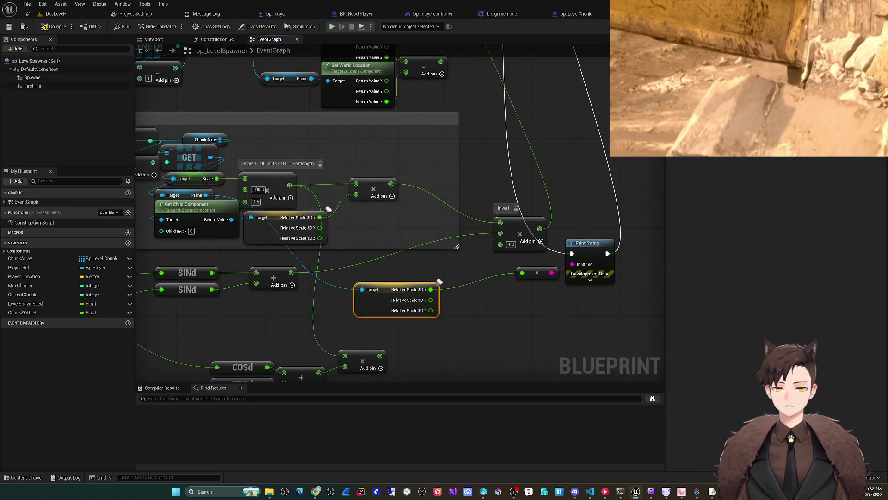
click(331, 26)
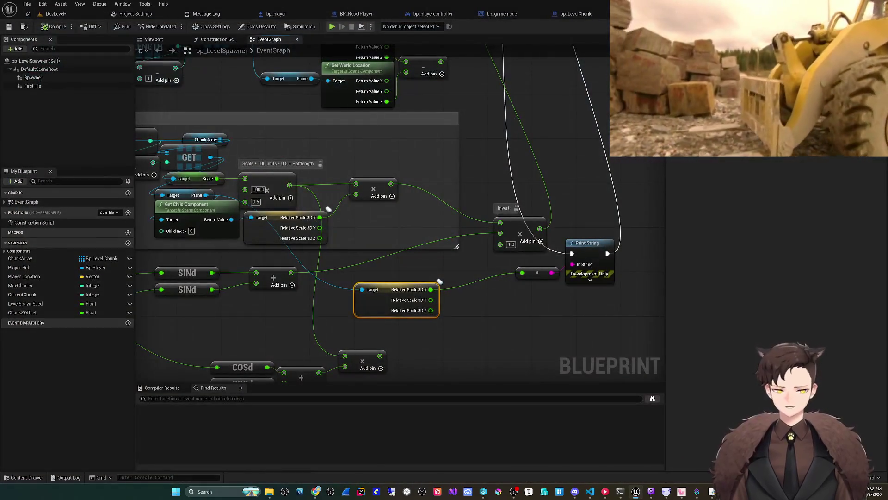
Delete the Get Child Component and duplicate relative scale nodes, then return to DevLevel
drag(462, 324, 528, 317)
click(259, 199)
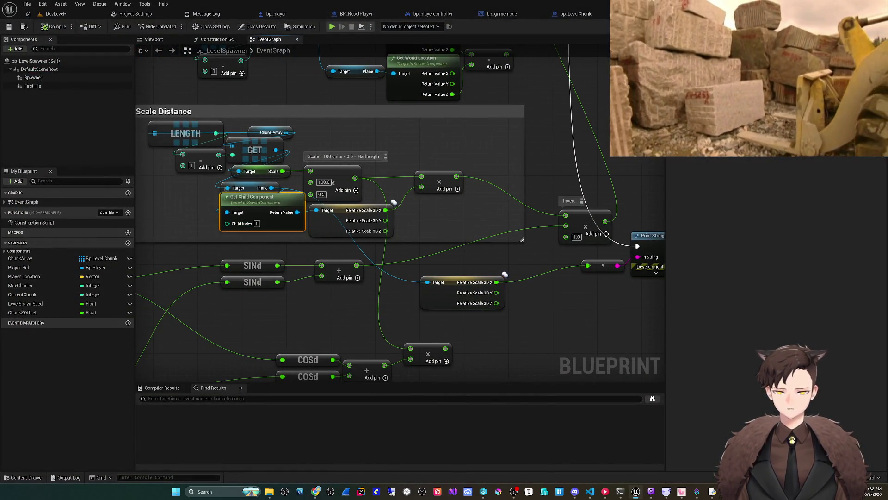
key(Delete)
mouse_move(444, 285)
mouse_down()
mouse_move(242, 209)
mouse_move(316, 210)
mouse_up()
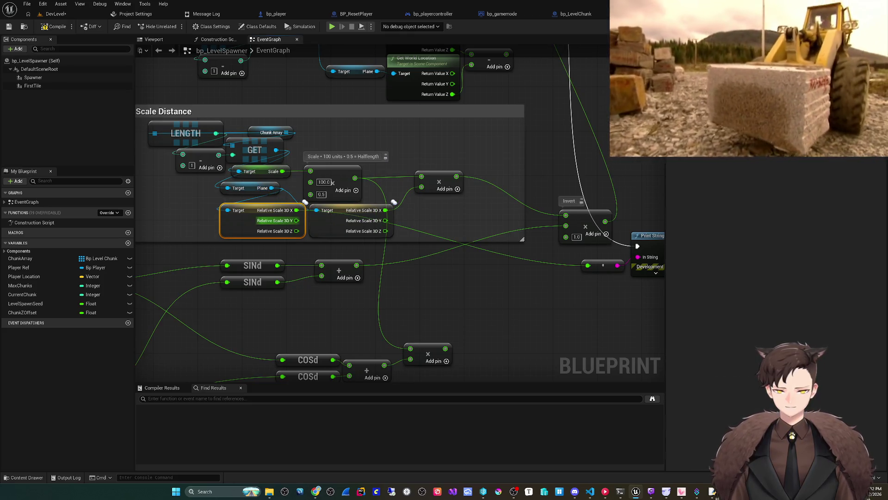
key(Delete)
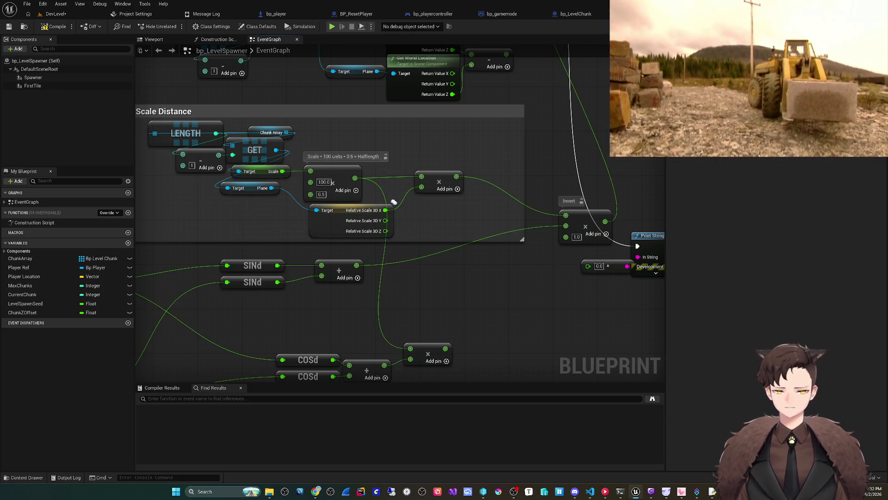
mouse_move(394, 202)
mouse_down()
mouse_move(321, 193)
mouse_move(515, 256)
mouse_up()
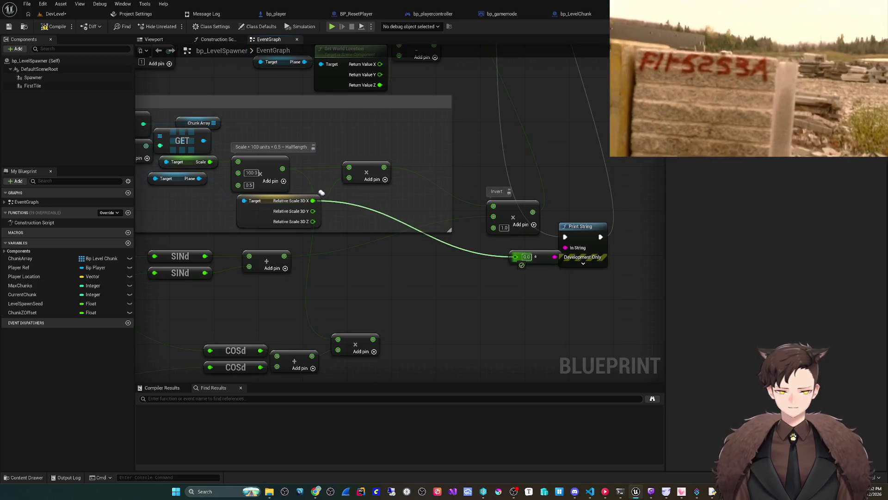
click(55, 14)
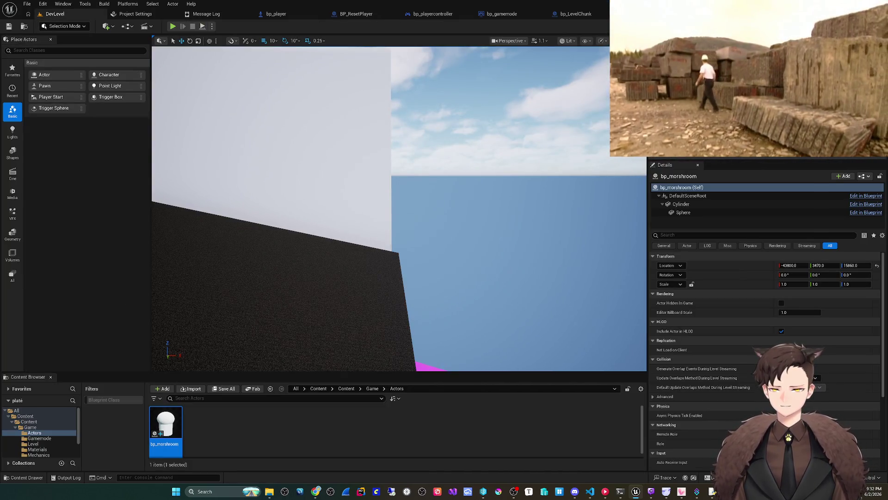
Play the level in the editor, eject to look around, then stop
key(alt+p)
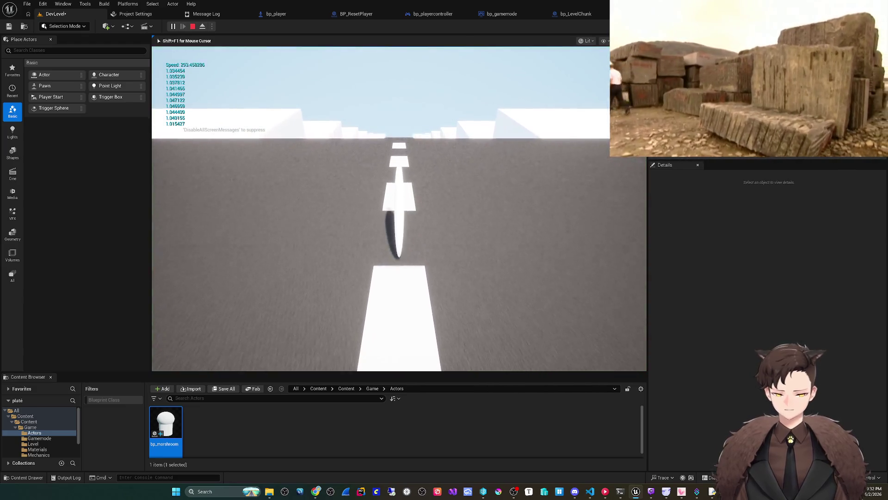
key(F8)
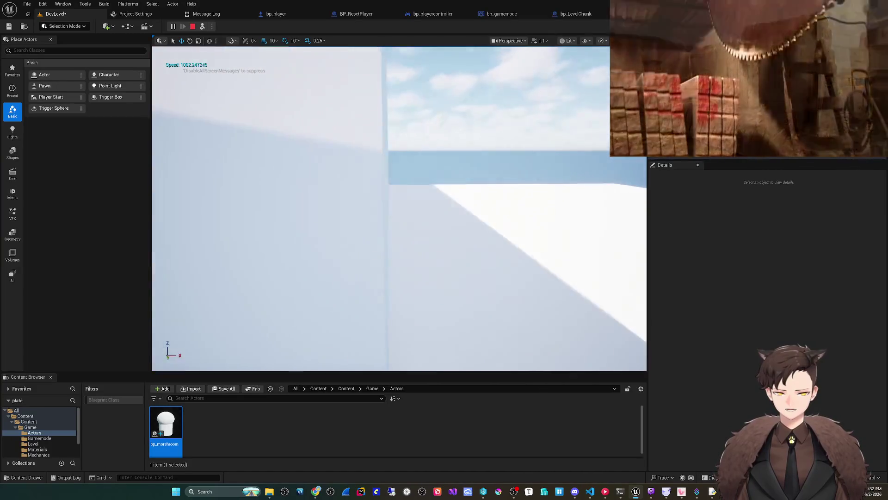
scroll(398, 208, down, 3)
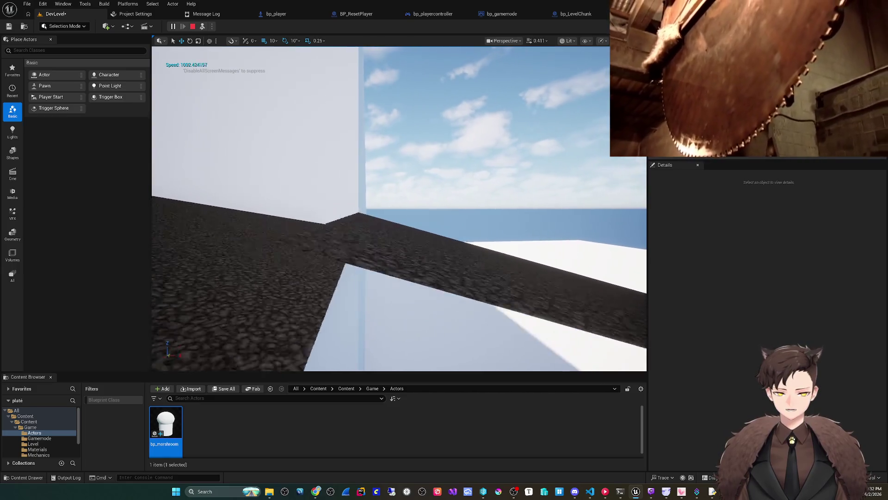
key(Escape)
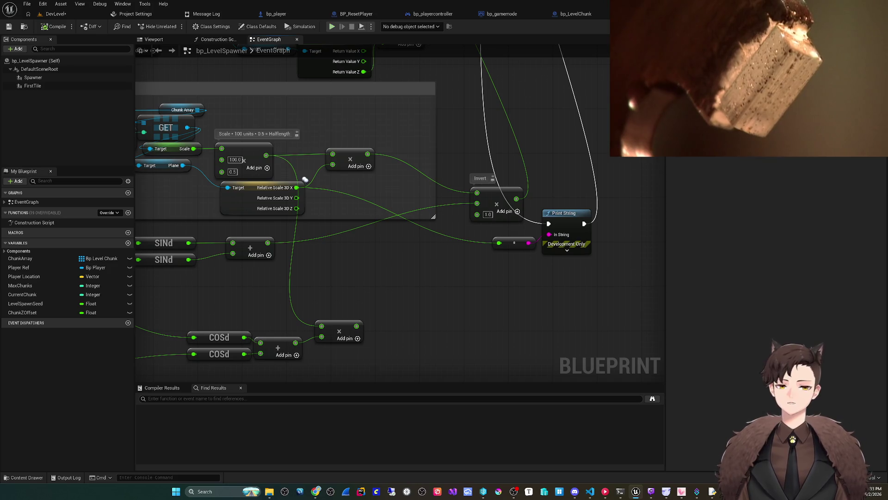
Run a standalone preview, close it, and pan to the Print String node
key(alt+p)
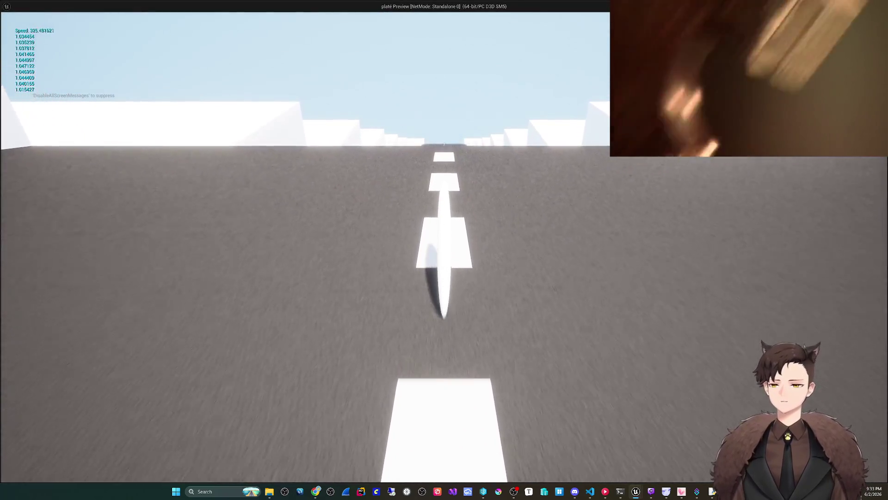
key(Escape)
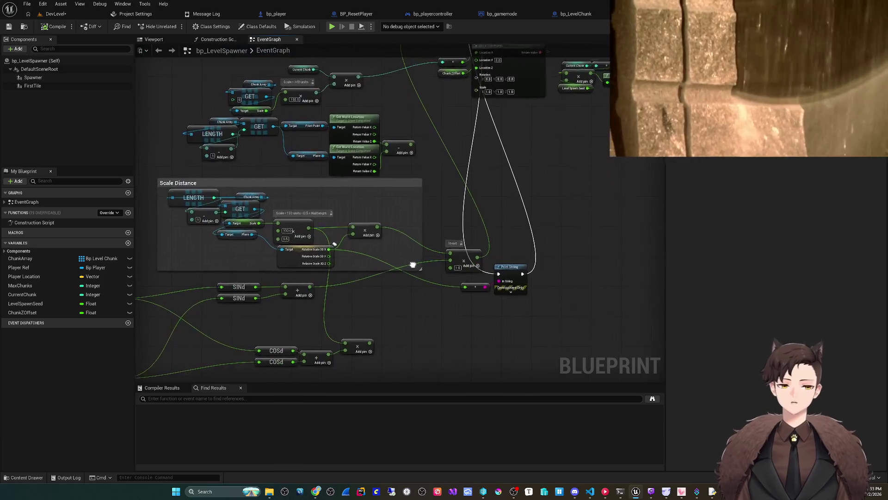
scroll(411, 262, down, 3)
scroll(337, 362, up, 4)
mouse_move(477, 252)
mouse_down()
mouse_move(487, 241)
mouse_move(491, 189)
mouse_move(490, 244)
mouse_up()
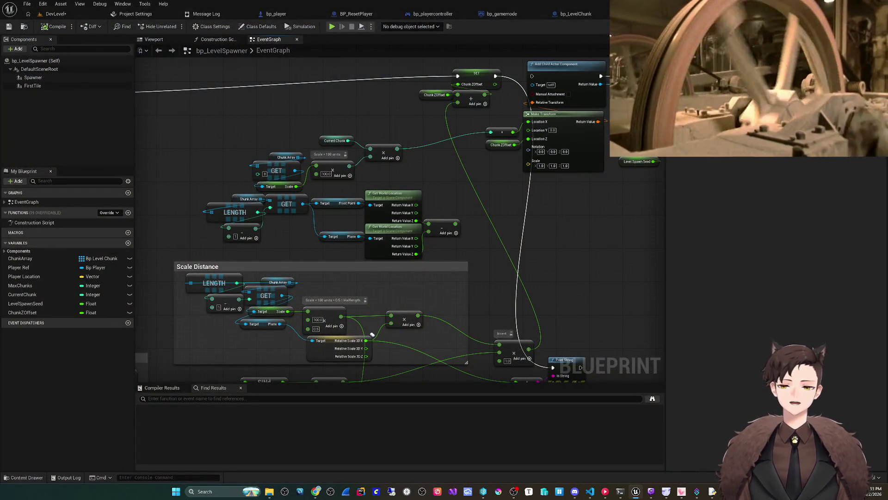
mouse_move(372, 334)
mouse_down()
mouse_move(272, 245)
mouse_move(203, 223)
mouse_up()
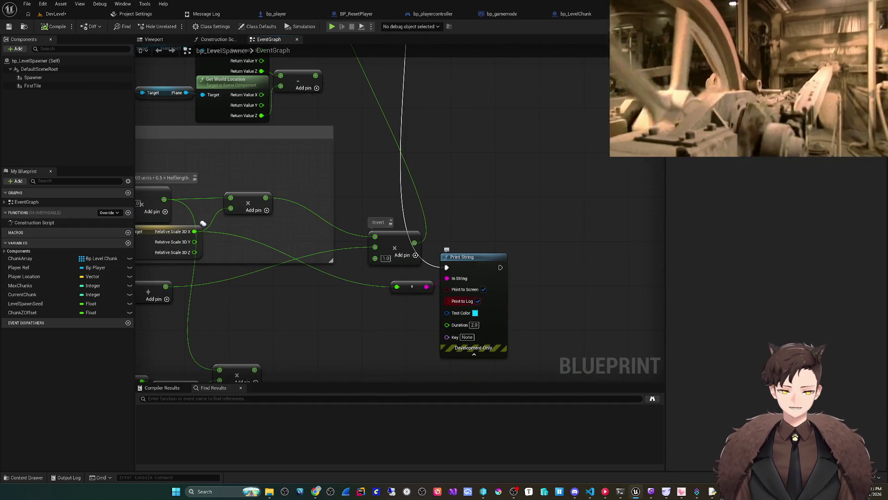
Set Print String's Duration to 10 and check the printed scale in a standalone preview
click(474, 325)
text(10)
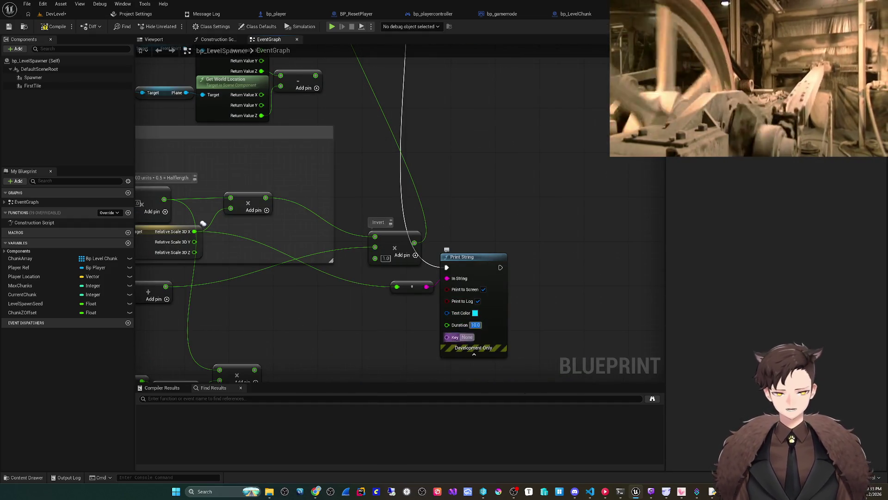
key(Return)
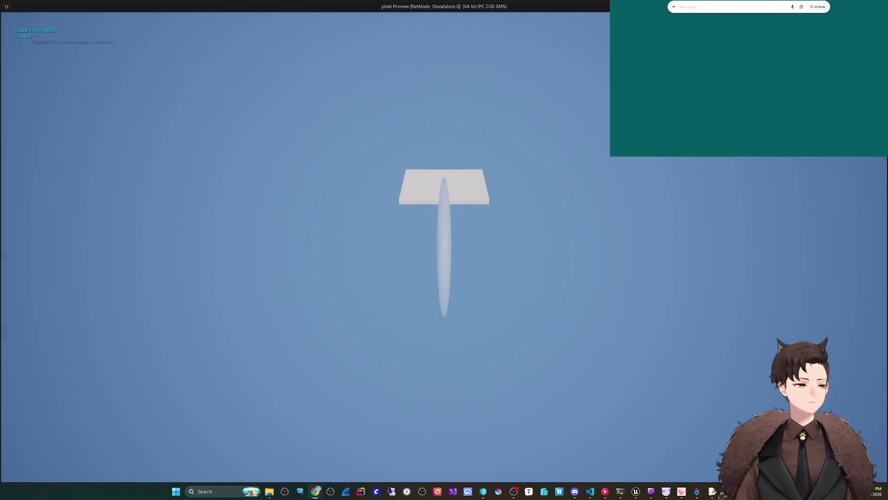
key(Escape)
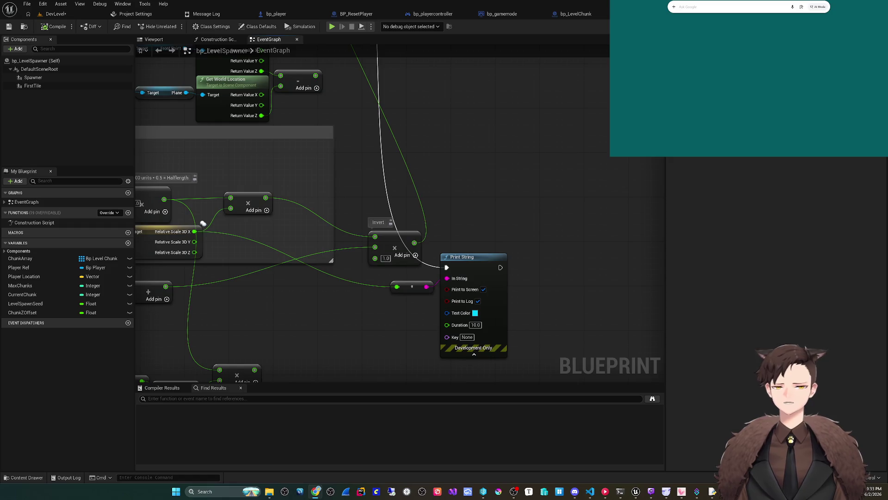
scroll(203, 224, down, 3)
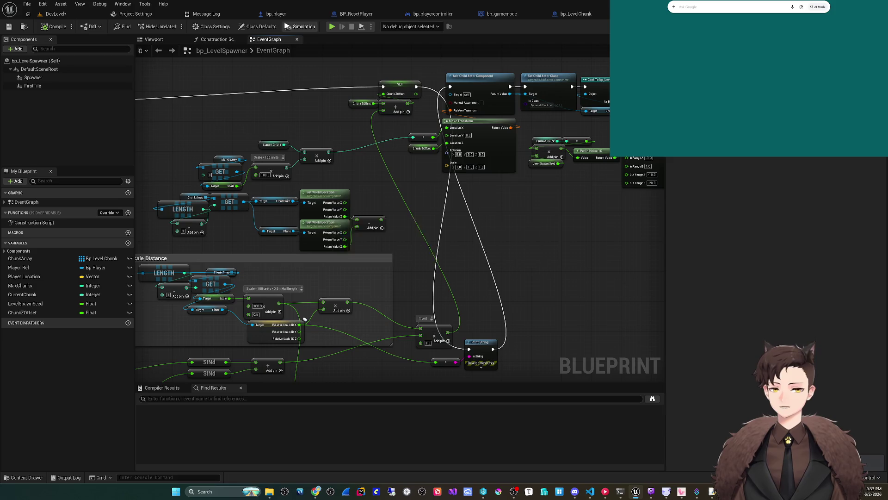
Inspect bp_LevelChunk's Plane component and OnRep_Slope graph, then return to its EventGraph
click(573, 14)
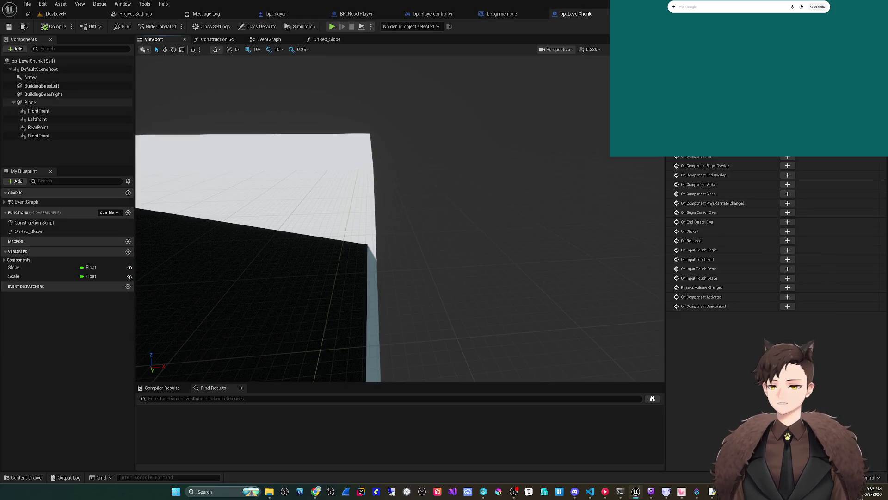
click(30, 102)
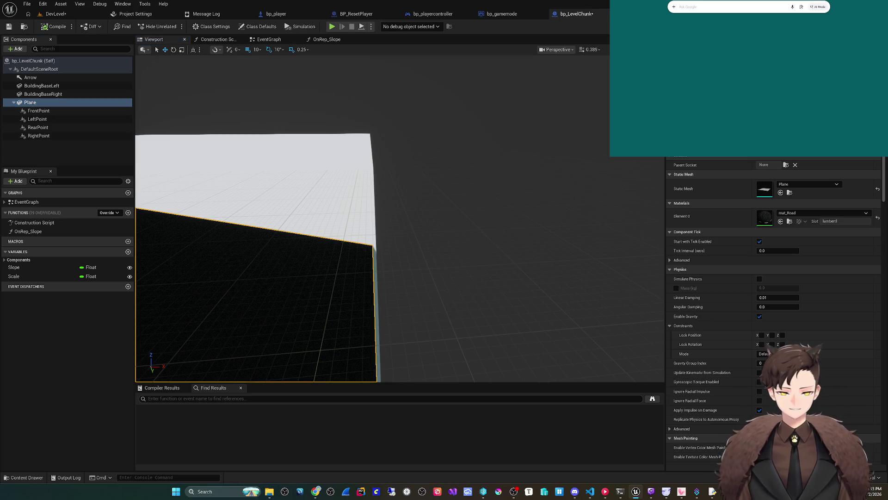
drag(398, 217, 391, 197)
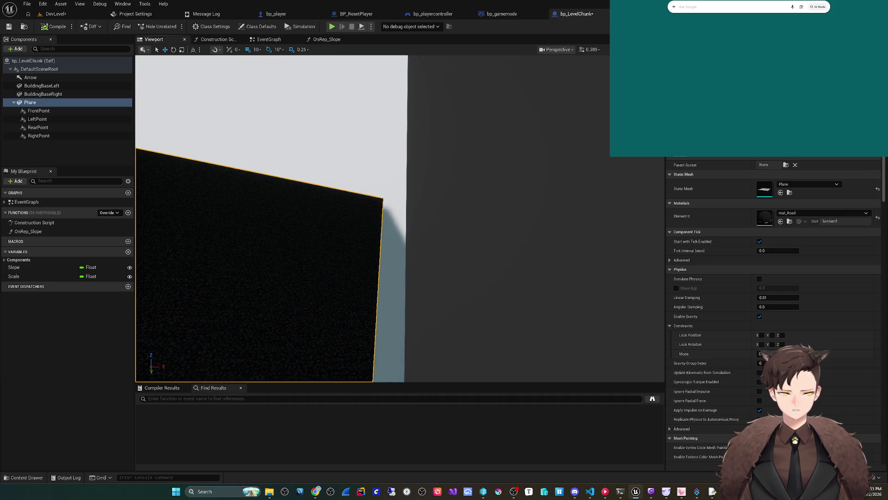
key(ctrl+s)
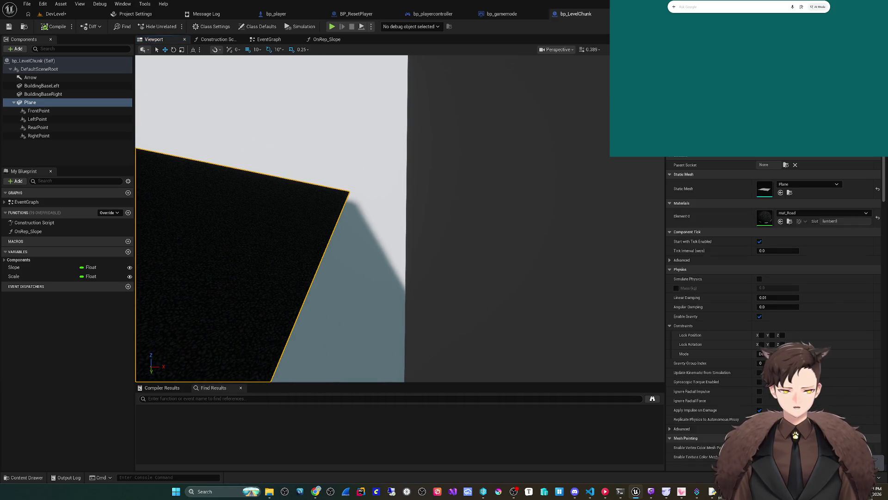
click(269, 39)
click(327, 39)
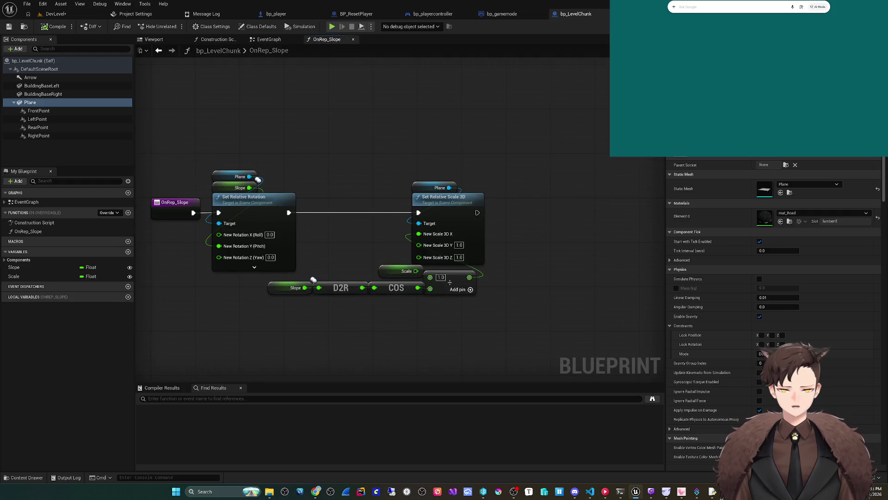
click(268, 39)
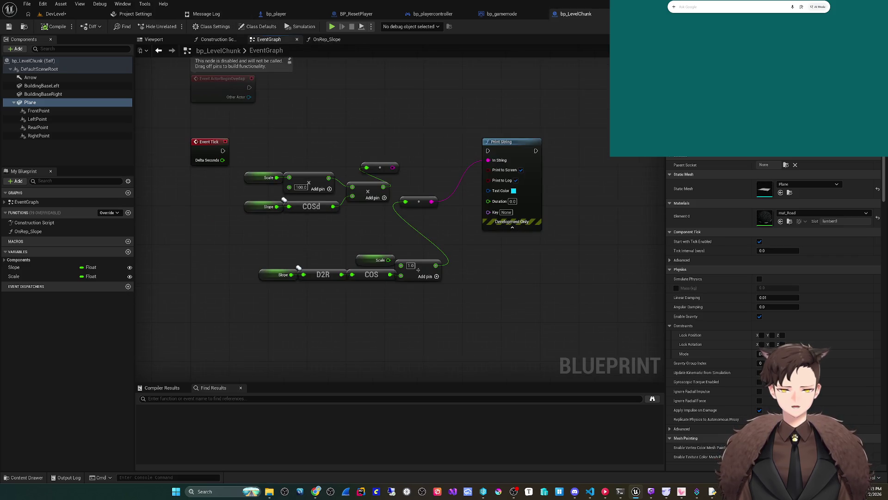
Wire Event Tick into Print String, compile, play-test, and return to DevLevel
drag(223, 151, 487, 150)
click(49, 27)
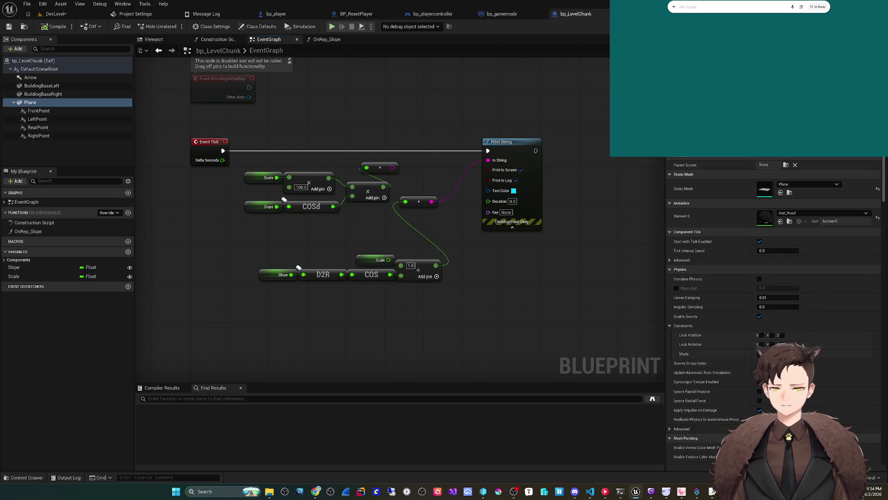
click(332, 26)
key(Escape)
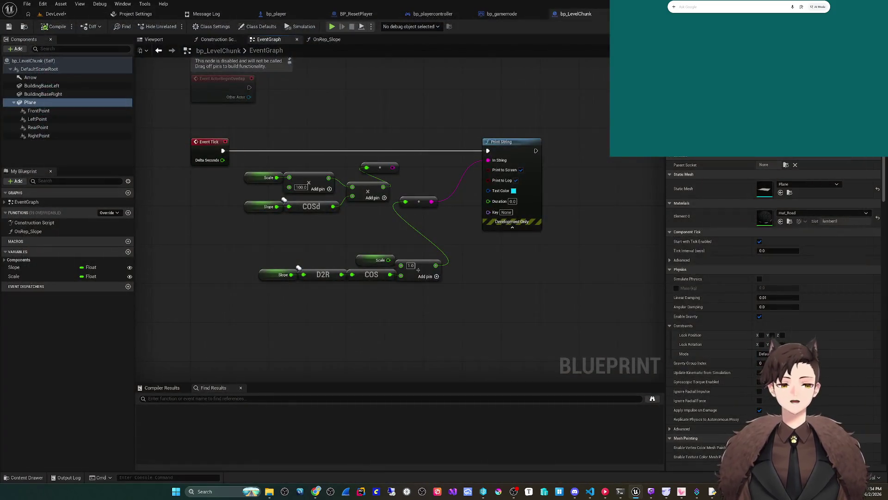
click(56, 14)
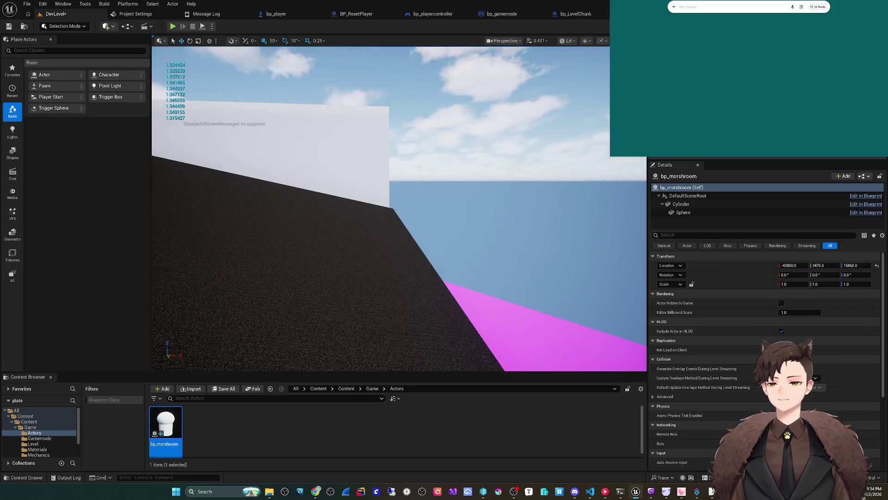
Wire SET's exec output to Add Child Actor Component, then play-test in editor with eject
key(alt+p)
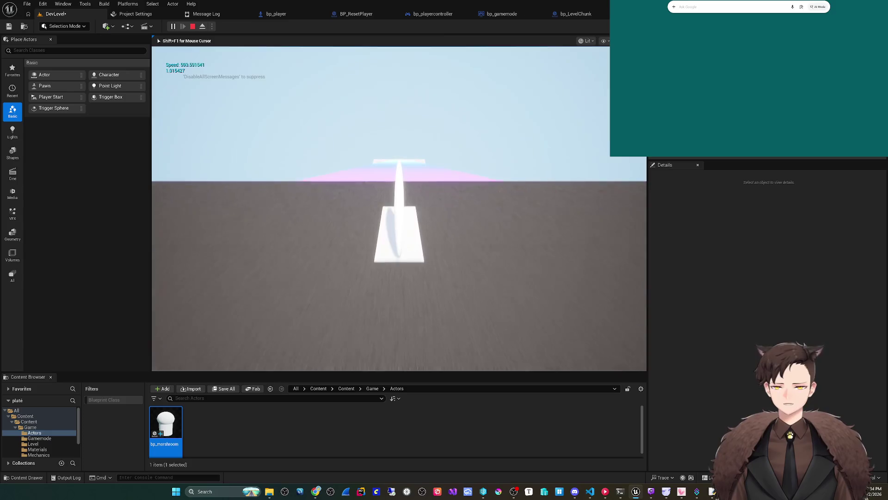
key(Escape)
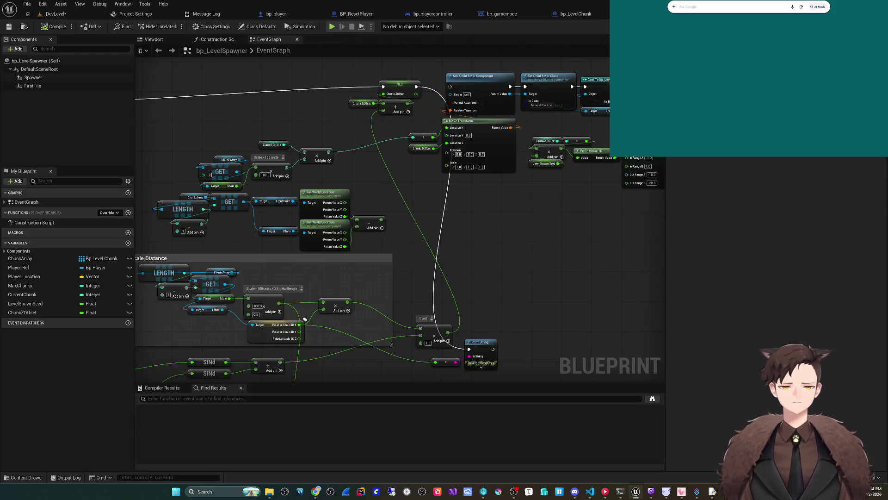
drag(416, 86, 451, 87)
click(331, 27)
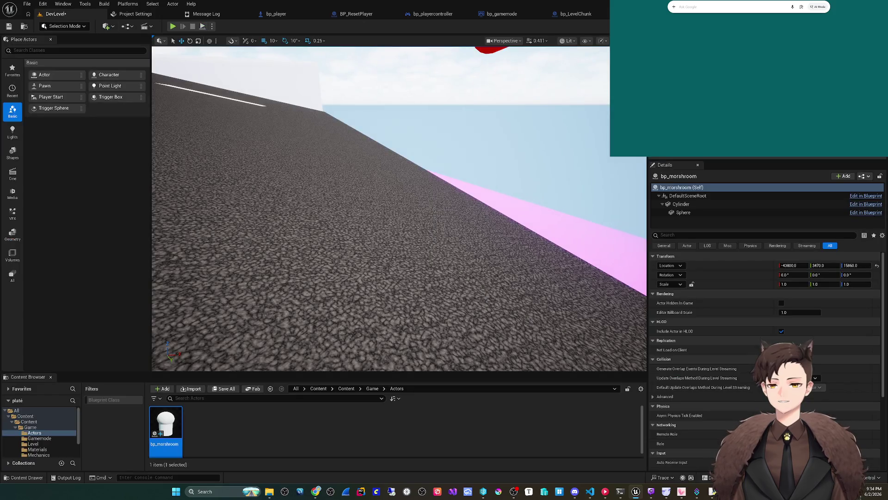
key(F8)
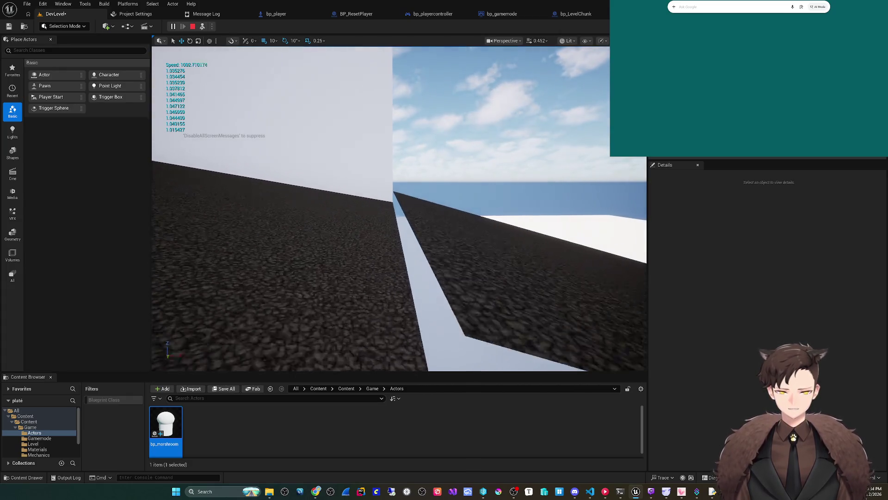
key(Escape)
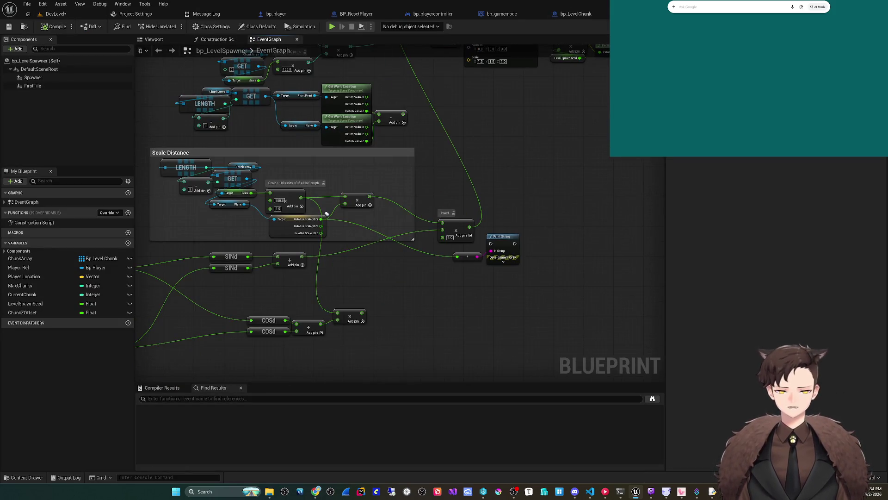
drag(326, 214, 329, 291)
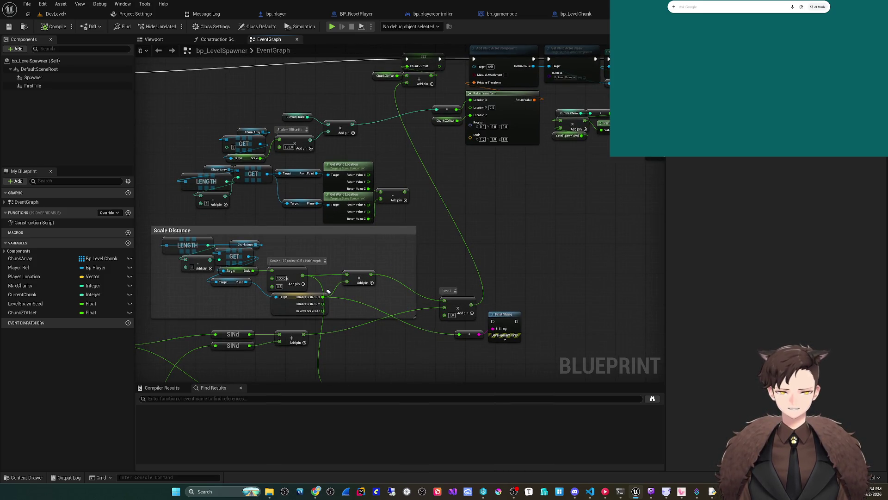
Delete the unused COSd nodes with their add and multiply nodes
mouse_move(328, 291)
mouse_down()
mouse_move(447, 263)
mouse_move(456, 245)
mouse_move(452, 257)
mouse_up()
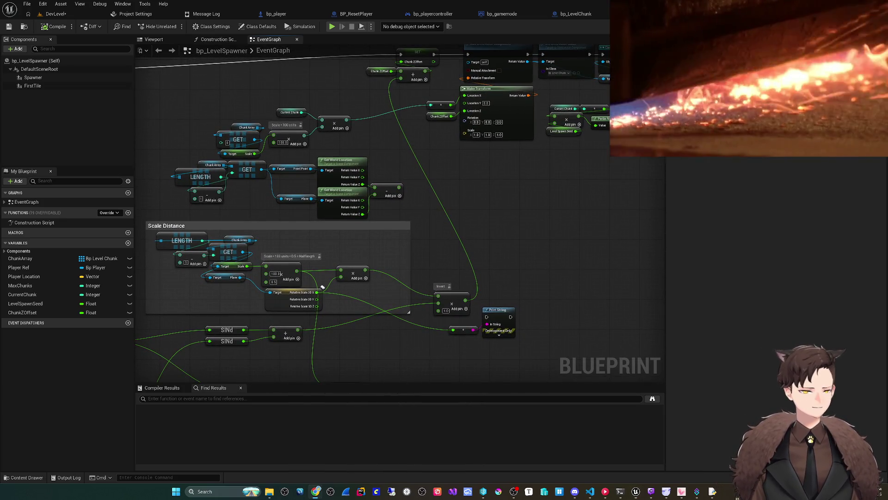
mouse_move(323, 287)
mouse_down()
mouse_move(333, 262)
mouse_move(416, 273)
mouse_move(489, 249)
mouse_move(585, 237)
mouse_move(565, 231)
mouse_up()
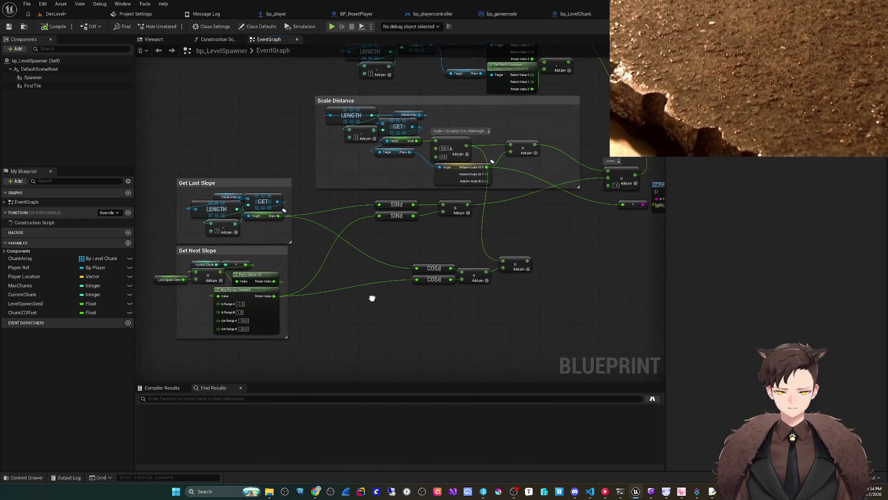
scroll(446, 279, up, 2)
mouse_move(509, 277)
mouse_down()
mouse_move(349, 303)
mouse_move(574, 246)
mouse_up()
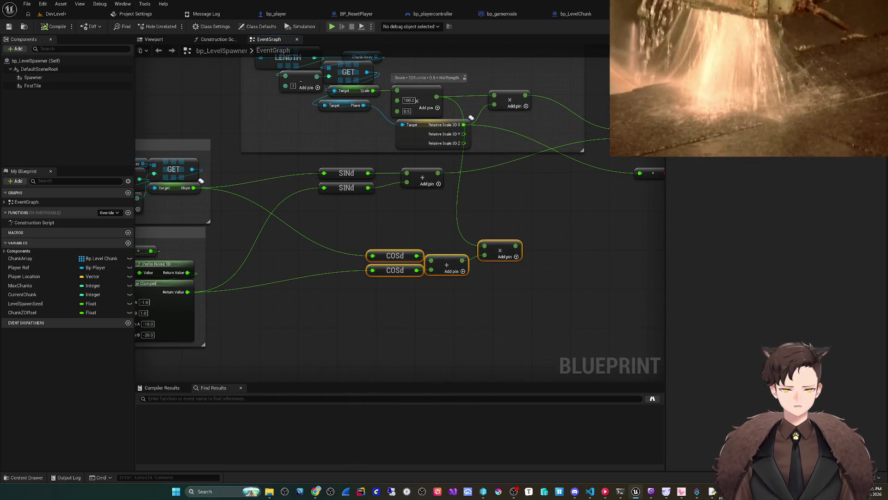
key(Delete)
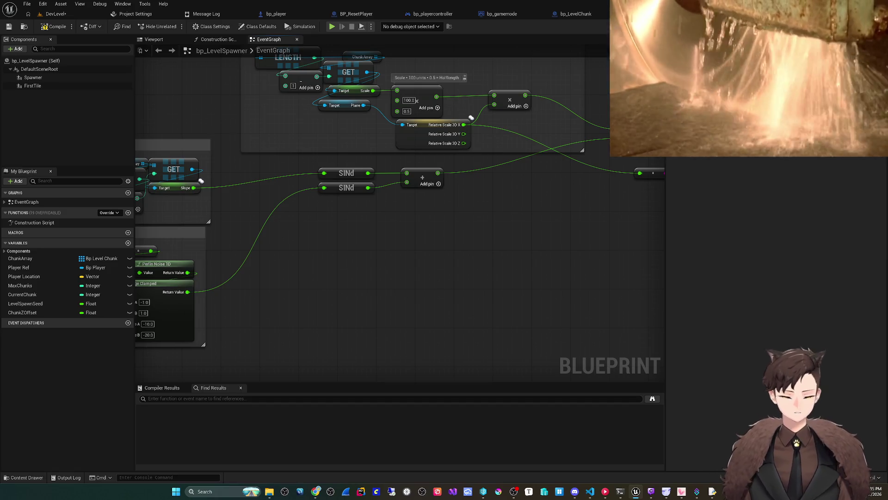
Multiply the Plane's Relative Scale 3D X by 2.0 in the Scale Distance group
drag(582, 267, 449, 348)
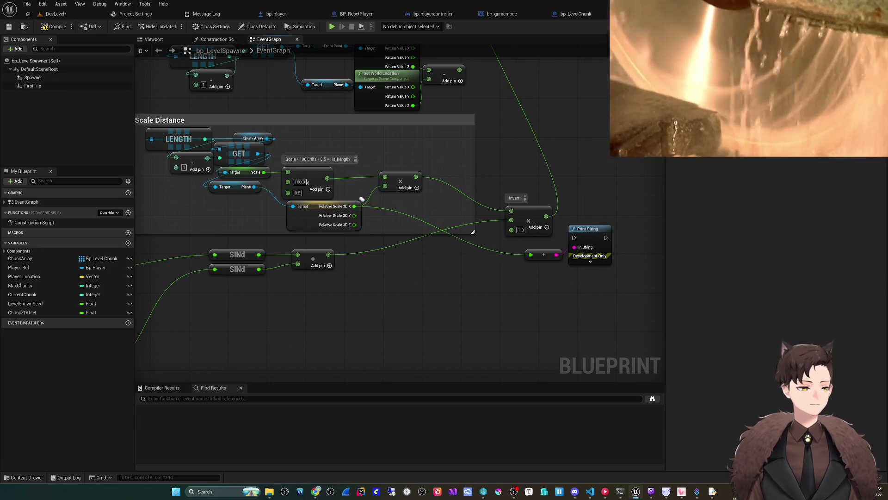
drag(362, 199, 319, 251)
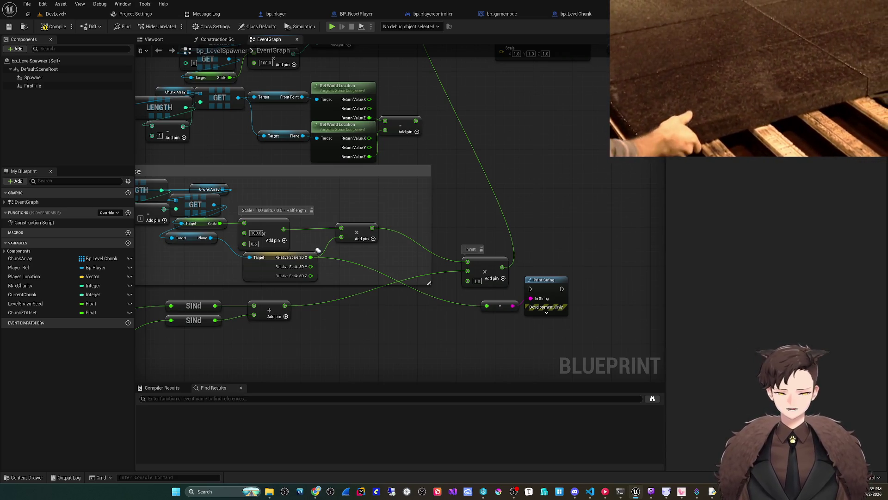
mouse_move(367, 304)
mouse_down()
mouse_move(411, 292)
mouse_move(410, 283)
mouse_move(479, 287)
mouse_move(416, 297)
mouse_up()
scroll(471, 291, up, 1)
drag(363, 242, 386, 242)
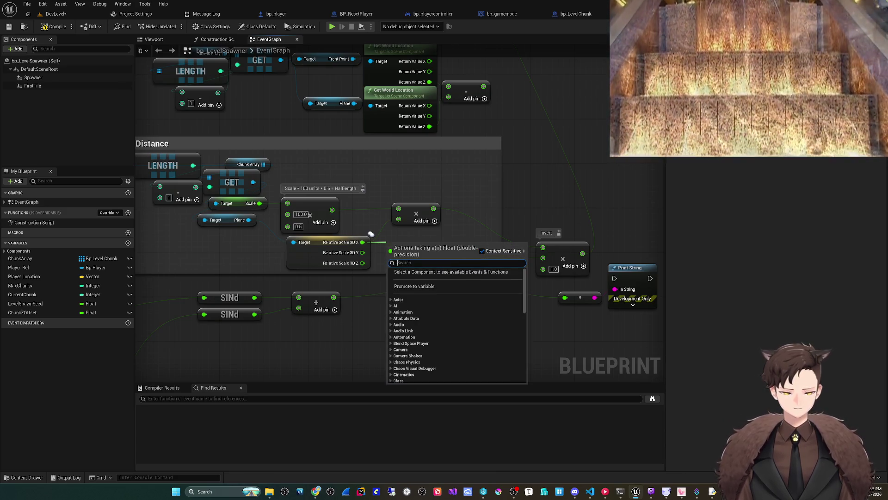
text(*)
key(Return)
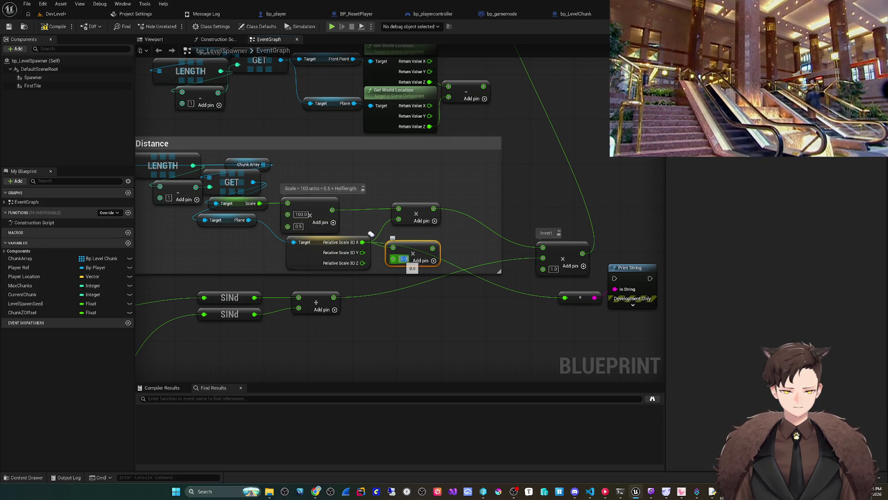
text(2)
key(Return)
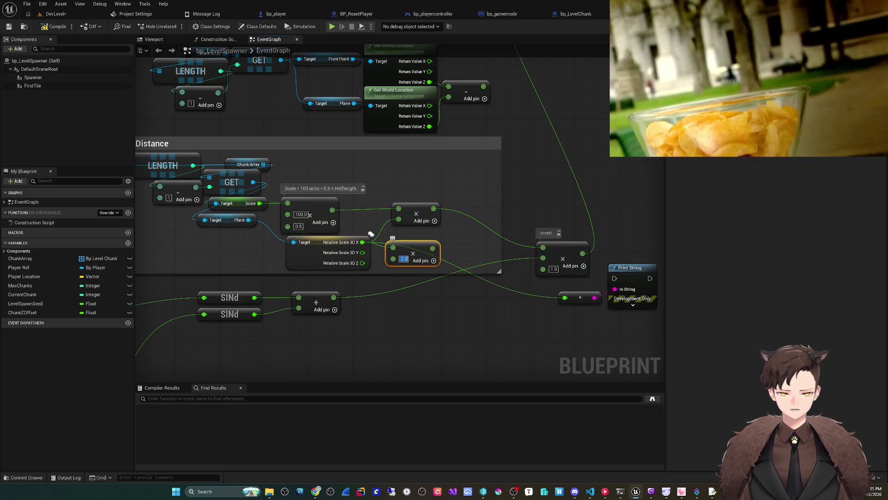
key(q)
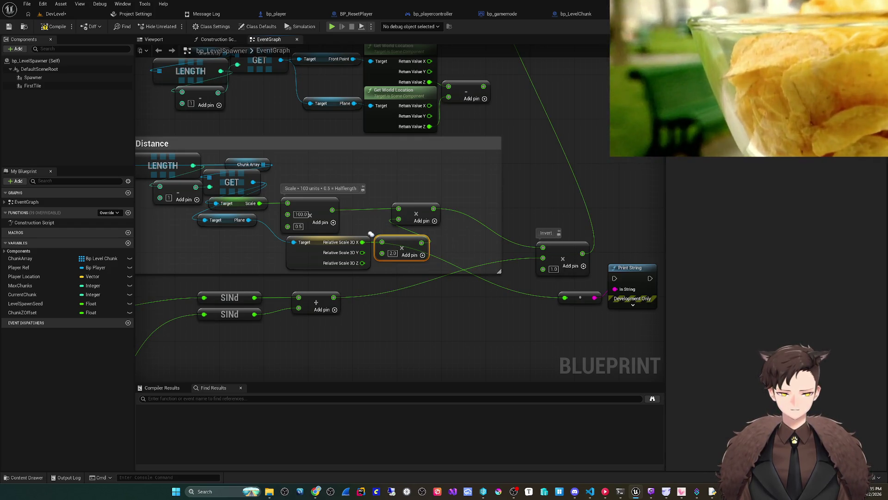
key(alt+p)
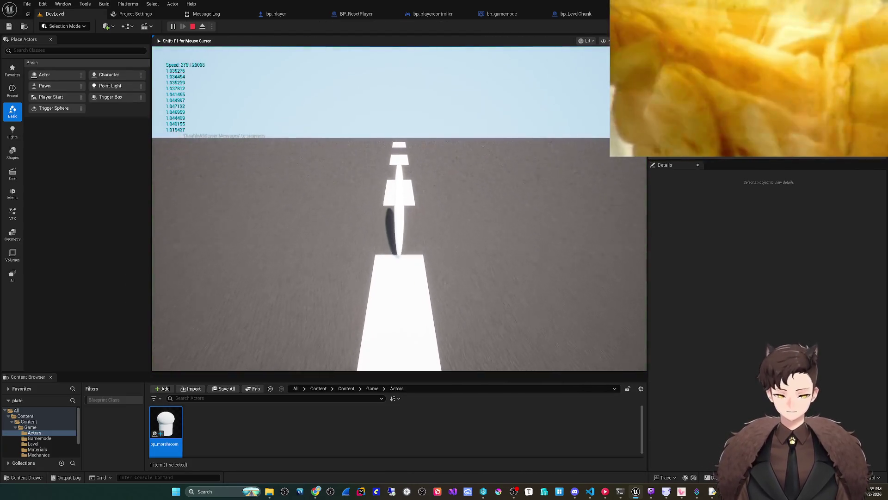
key(F8)
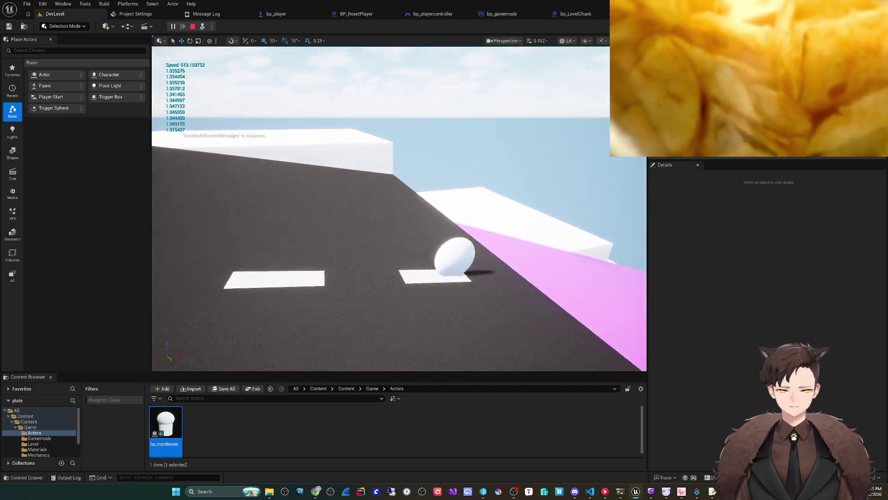
key(Escape)
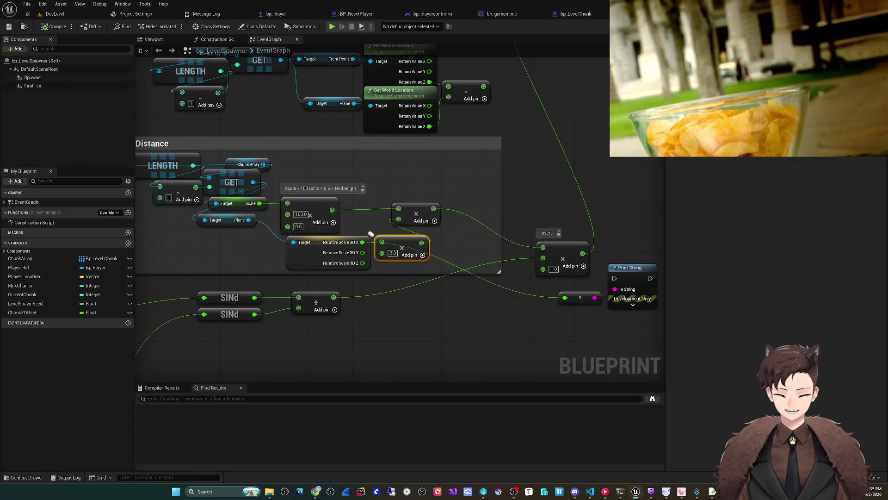
drag(371, 234, 374, 209)
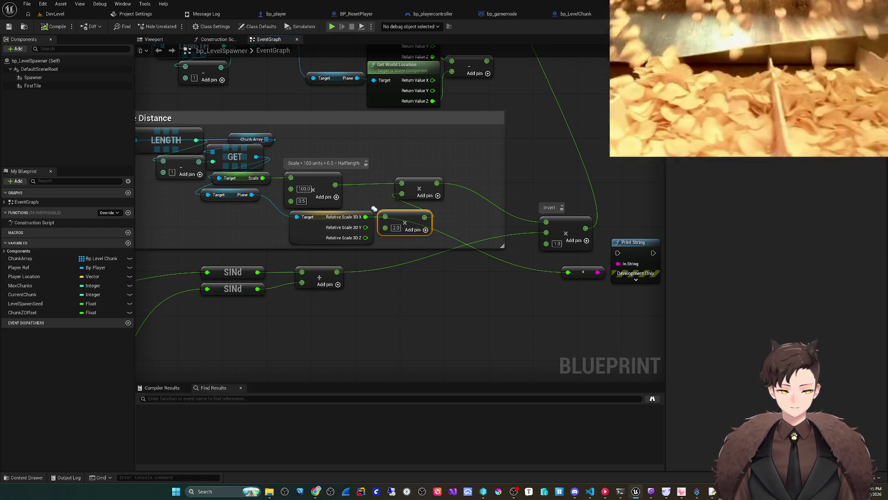
Lower the Plane reference node and align the ×2.0 multiply node beside Relative Scale 3D X
drag(374, 208, 376, 225)
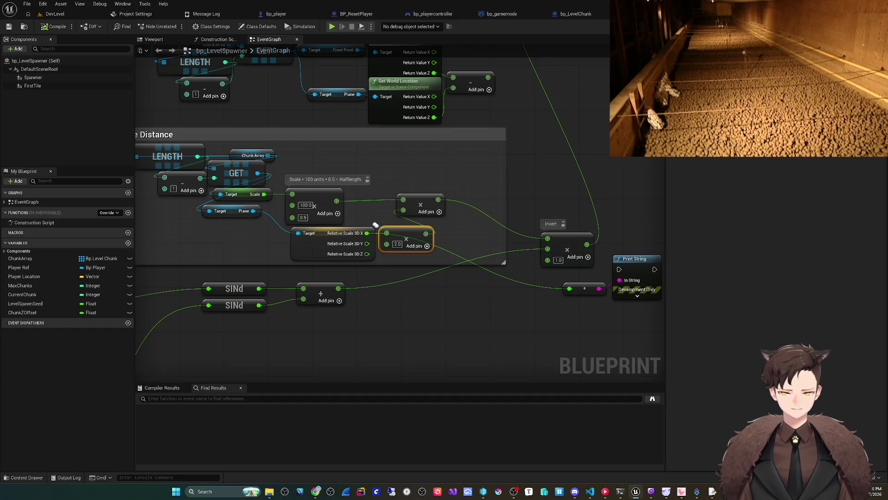
drag(375, 225, 403, 218)
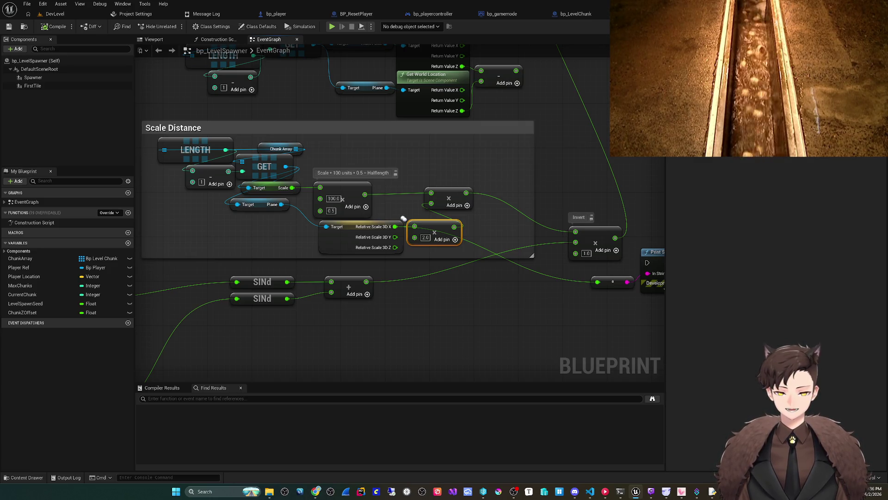
drag(260, 204, 286, 226)
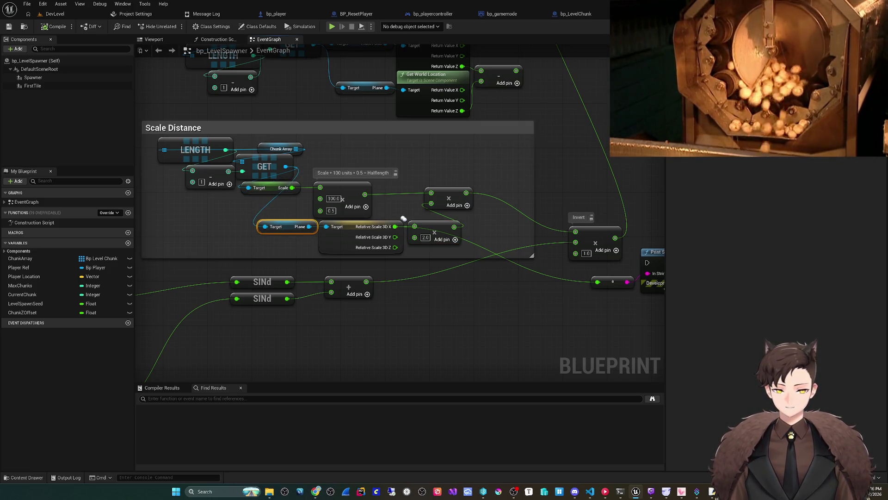
mouse_move(425, 285)
mouse_down()
mouse_move(388, 284)
mouse_move(427, 276)
mouse_move(378, 288)
mouse_up()
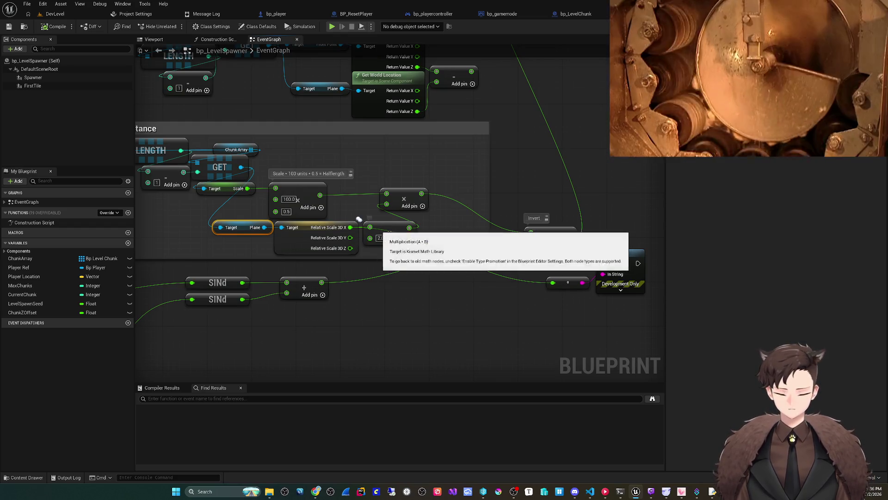
drag(390, 233, 400, 233)
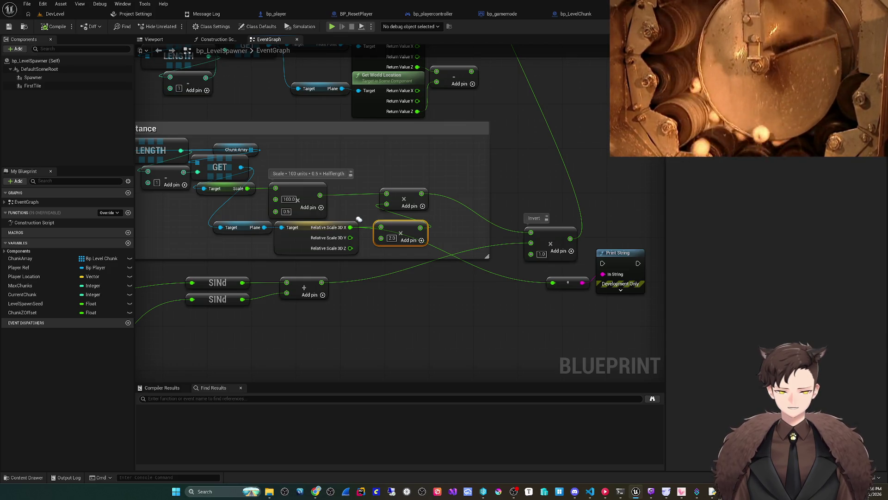
drag(400, 233, 406, 233)
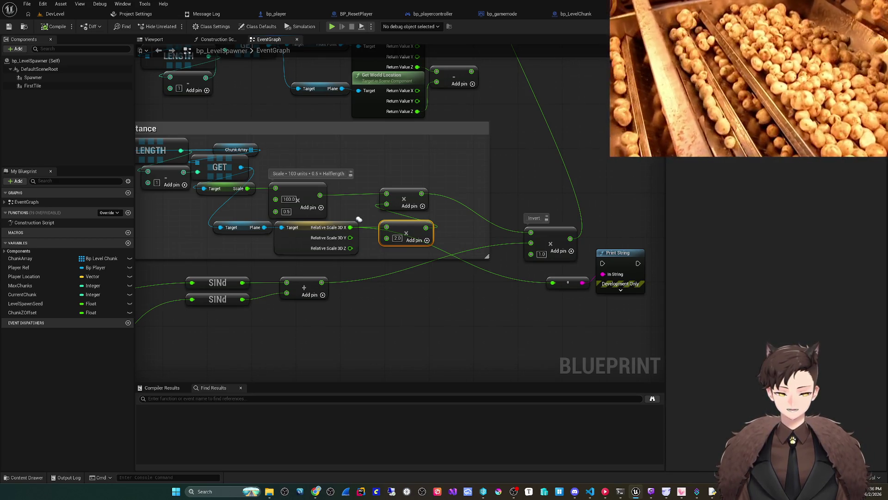
mouse_move(351, 227)
mouse_down()
mouse_move(359, 219)
mouse_move(415, 234)
mouse_up()
Add a Subtract 1.0 node after the ×2.0 multiply, then playtest the sloped road chunks twice
key(Return)
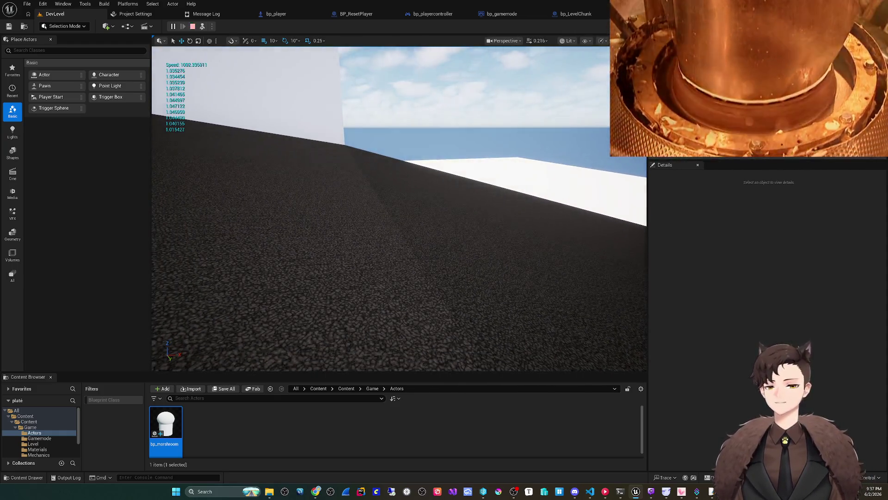
key(Escape)
click(173, 27)
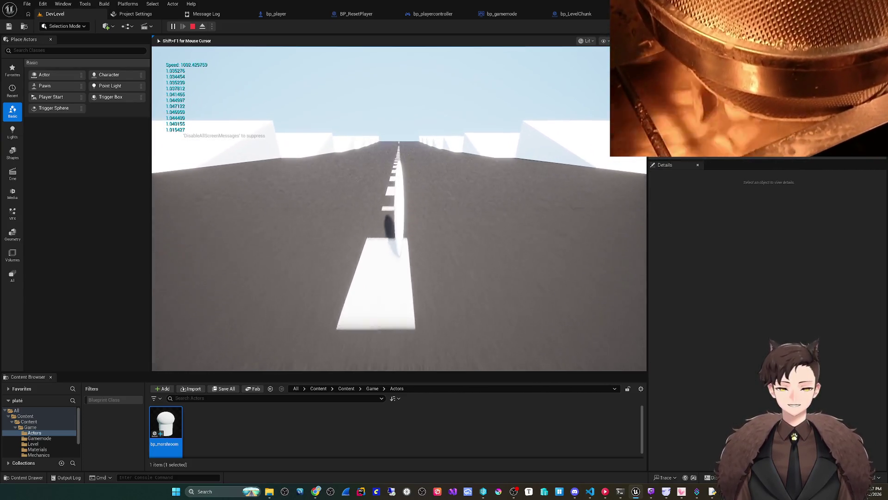
key(Escape)
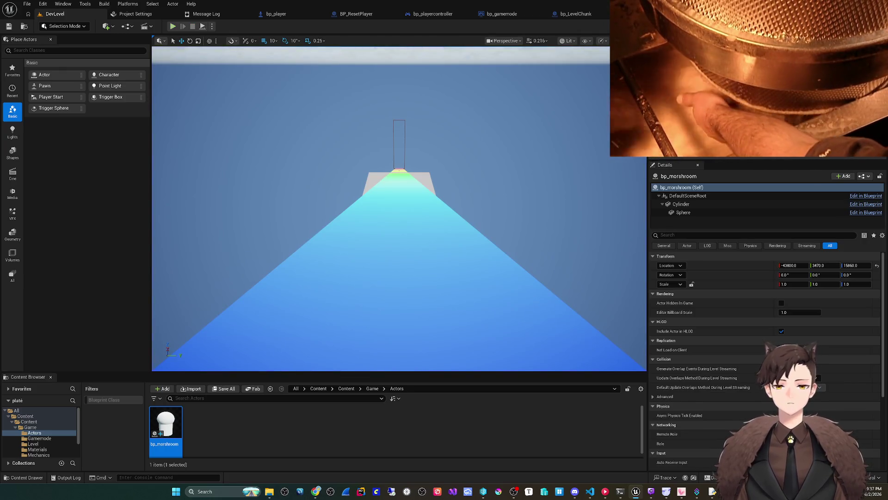
key(alt+p)
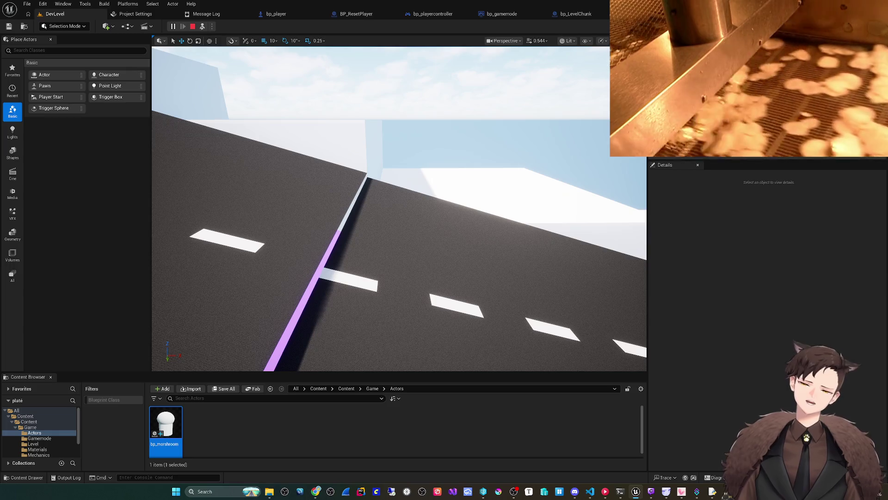
key(Escape)
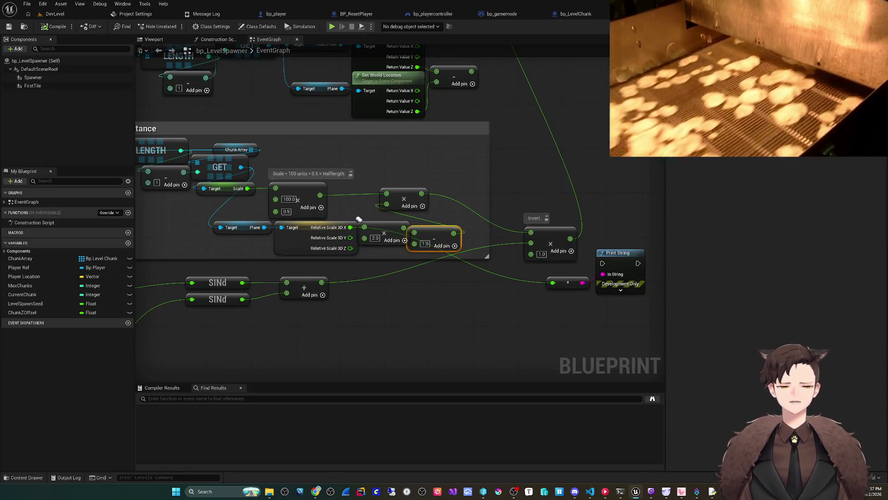
Tidy the upper spacing nodes with a reroute, wrap them in a 'Chunk X Spacing' comment, and start play
scroll(359, 219, down, 4)
scroll(455, 230, up, 2)
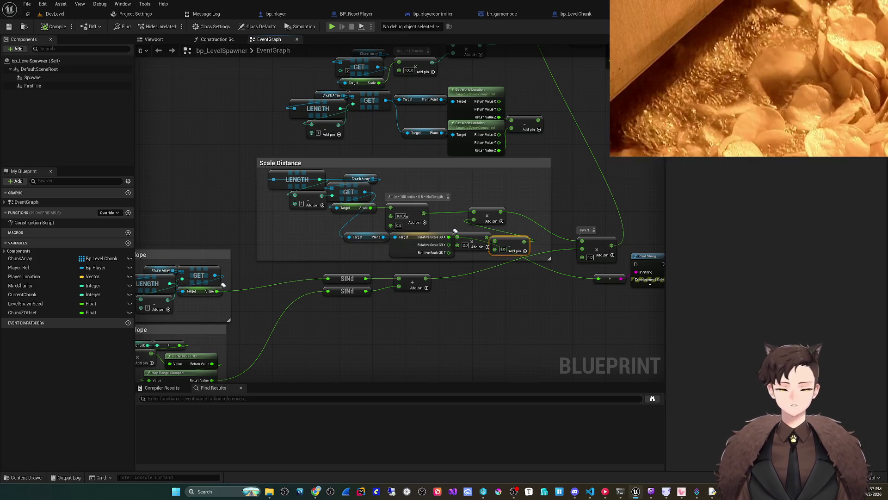
scroll(501, 307, down, 2)
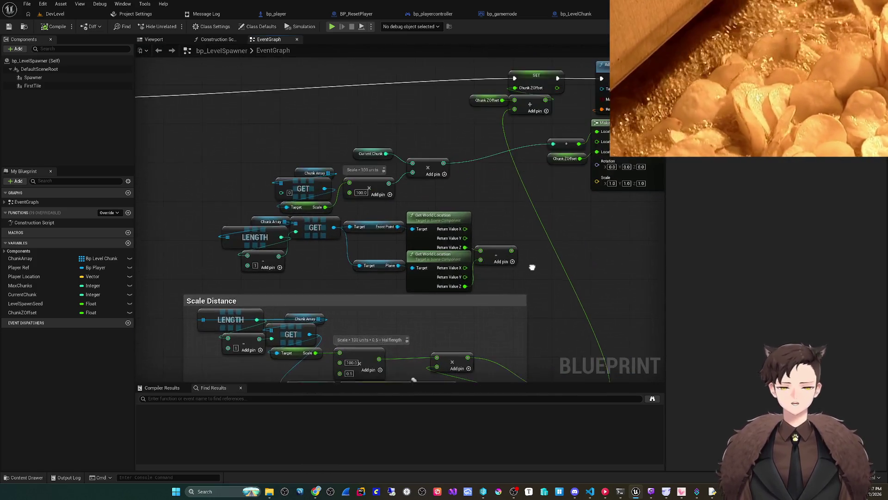
scroll(531, 263, up, 3)
mouse_move(517, 298)
mouse_down()
mouse_move(218, 208)
mouse_move(234, 149)
mouse_up()
drag(298, 195, 259, 170)
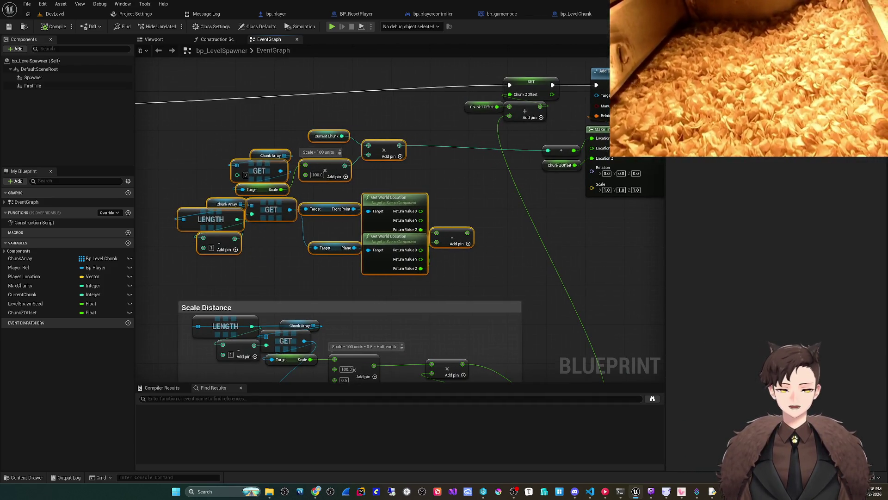
drag(561, 150, 425, 145)
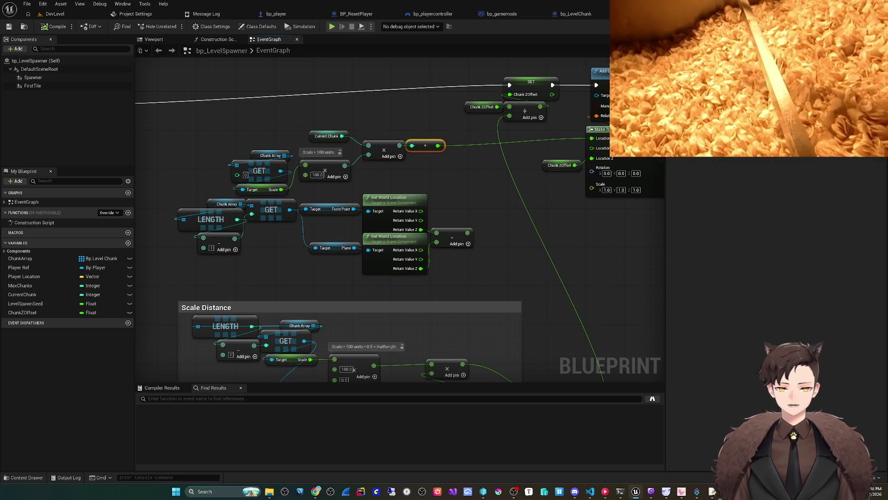
drag(503, 272, 198, 144)
key(c)
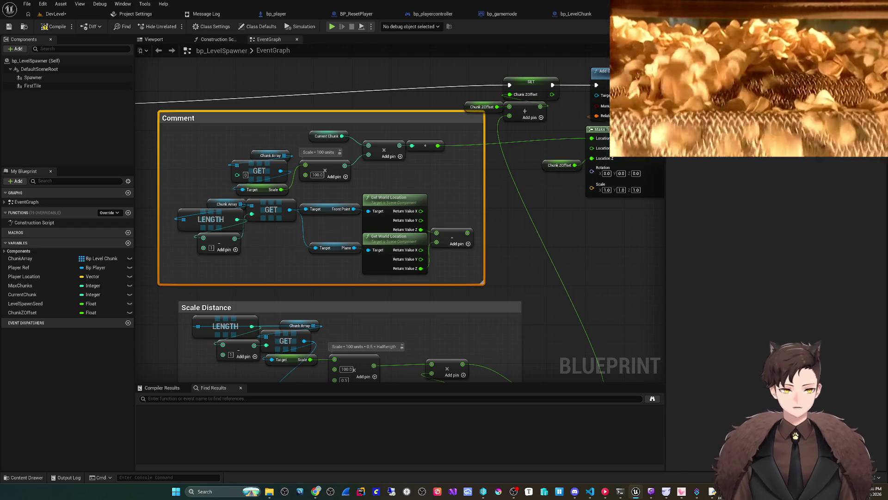
text(Chunk X Spacing)
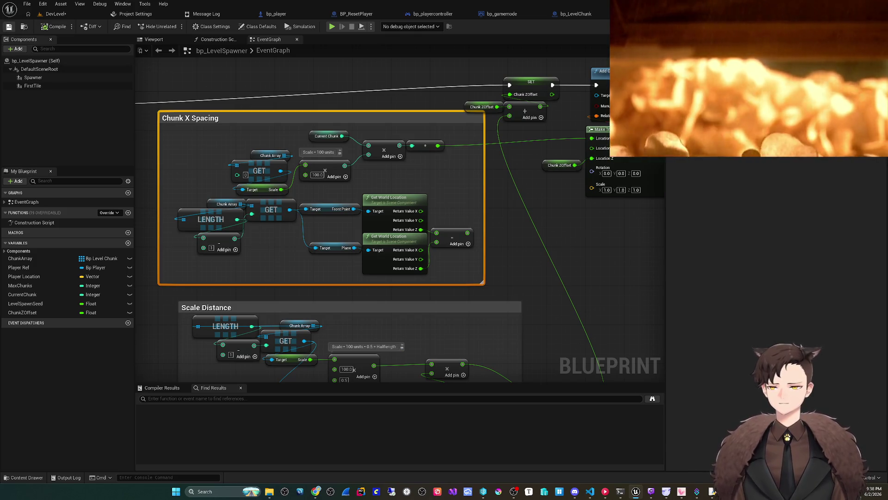
drag(409, 384, 398, 340)
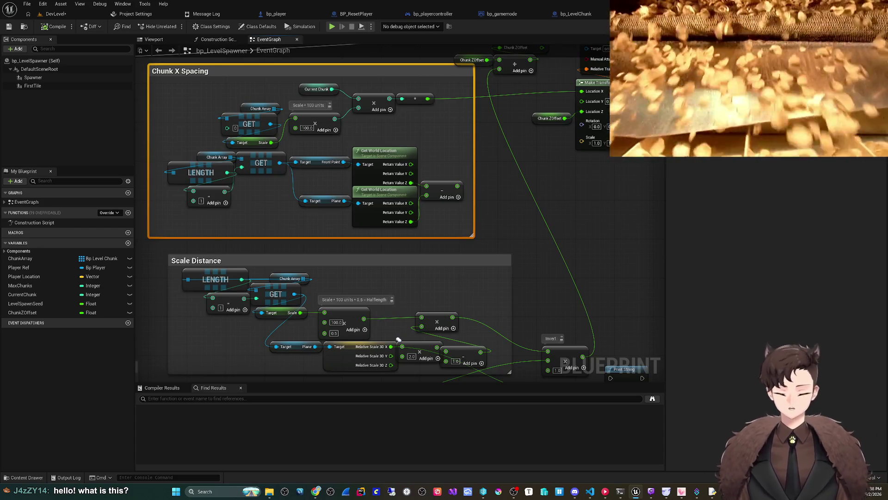
key(alt+p)
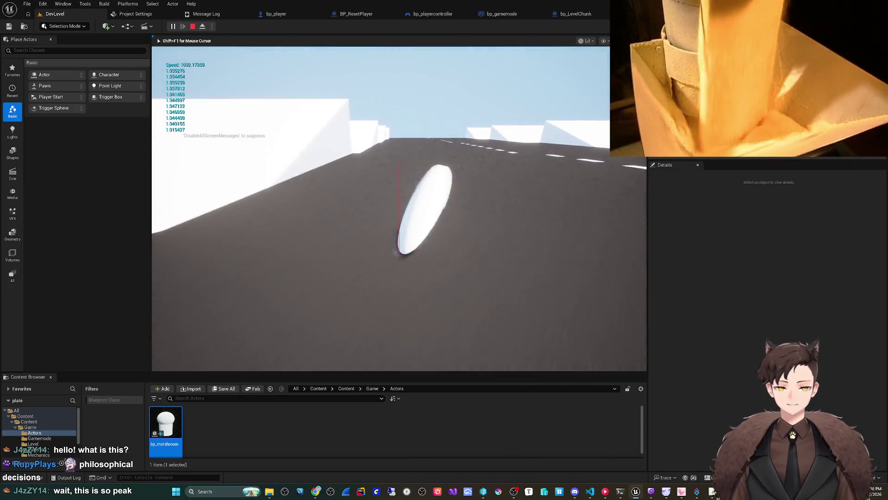
Stop the running playtest and switch back to the bp_LevelSpawner Event Graph
key(Escape)
key(alt+Tab)
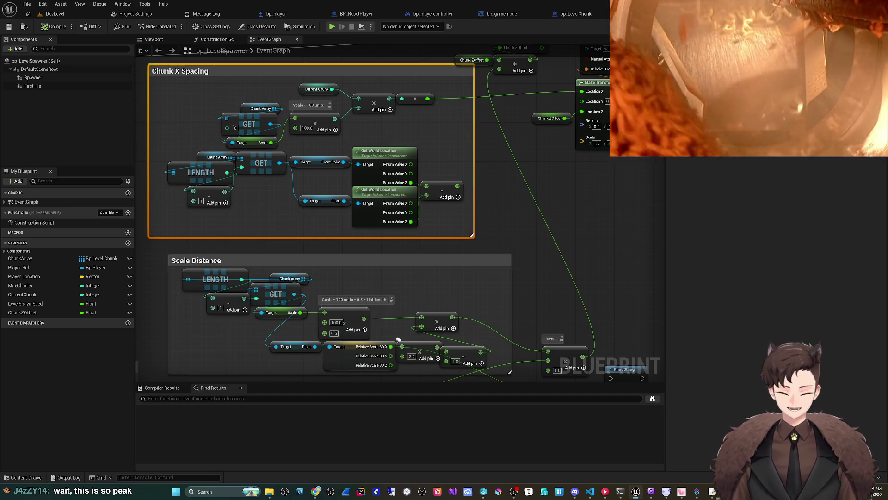
drag(398, 339, 384, 240)
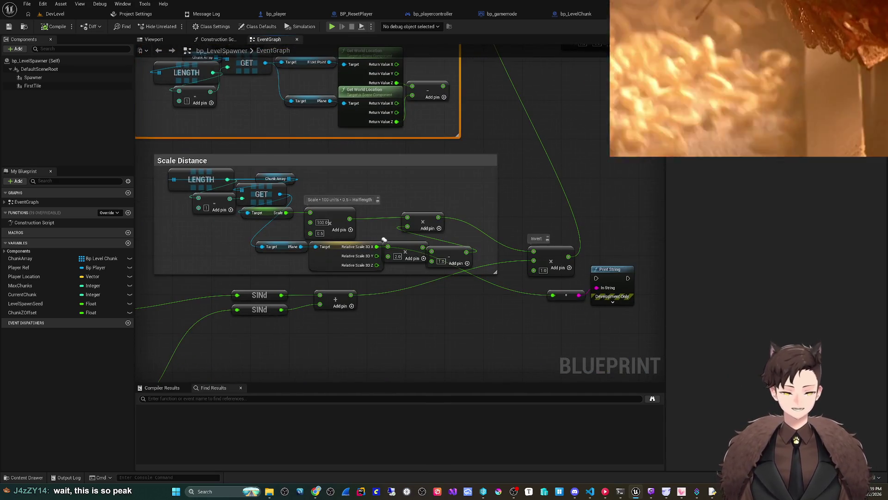
scroll(383, 240, up, 2)
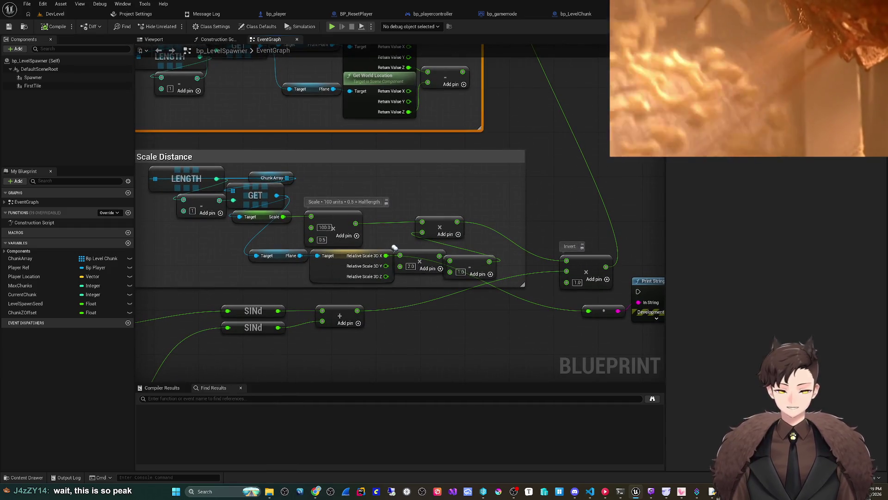
mouse_move(394, 248)
mouse_down()
mouse_move(398, 234)
mouse_move(430, 240)
mouse_up()
scroll(398, 234, down, 2)
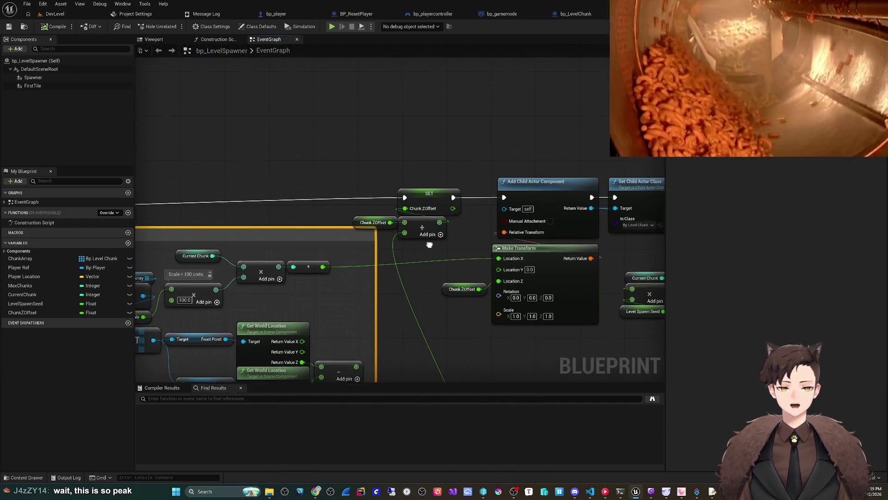
scroll(430, 240, up, 2)
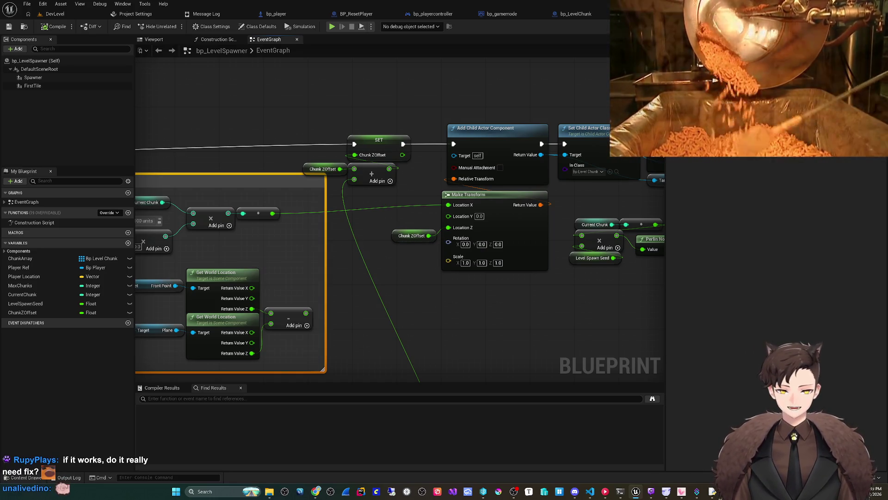
mouse_move(271, 463)
mouse_down()
mouse_move(285, 350)
mouse_move(323, 237)
mouse_move(509, 223)
mouse_move(575, 191)
mouse_move(646, 176)
mouse_up()
mouse_move(339, 249)
mouse_down()
mouse_move(411, 313)
mouse_move(427, 291)
mouse_move(330, 326)
mouse_up()
scroll(422, 300, down, 3)
scroll(578, 137, up, 3)
mouse_move(577, 137)
mouse_down()
mouse_move(481, 119)
mouse_move(625, 81)
mouse_up()
drag(299, 269, 444, 252)
drag(194, 277, 412, 248)
mouse_move(238, 298)
mouse_down()
mouse_move(301, 323)
mouse_move(101, 325)
mouse_up()
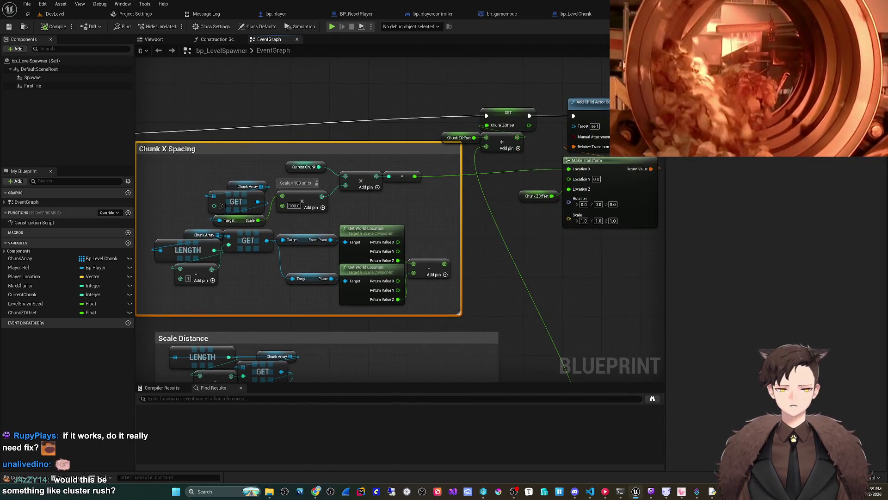
drag(385, 418, 400, 236)
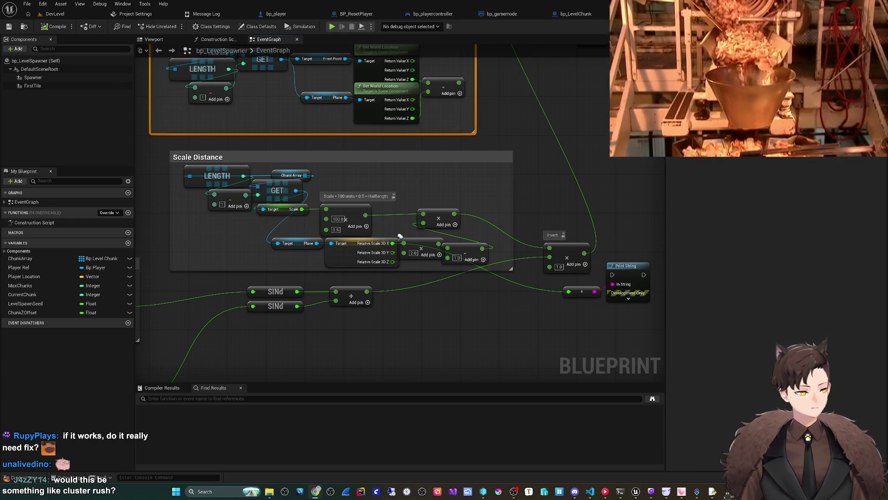
Search Google for 'cluster rush', view its image results, then return to Unreal Engine
text(cluster rush)
key(Return)
key(super+Up)
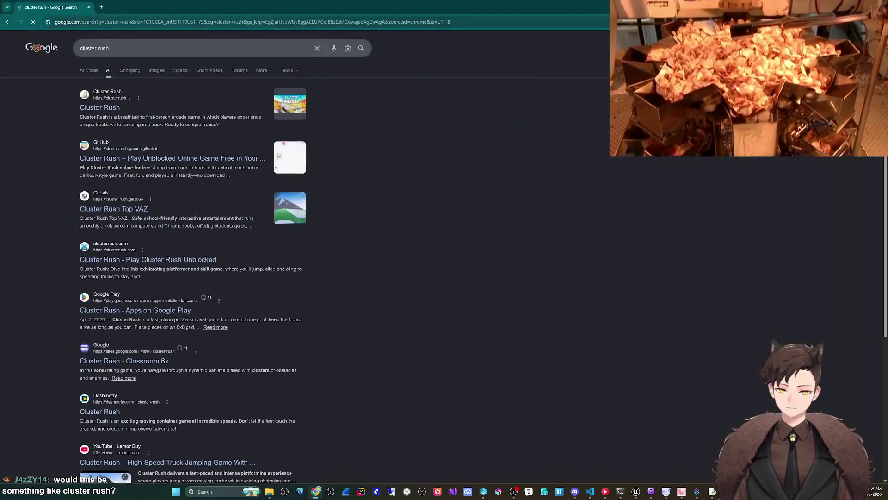
click(156, 70)
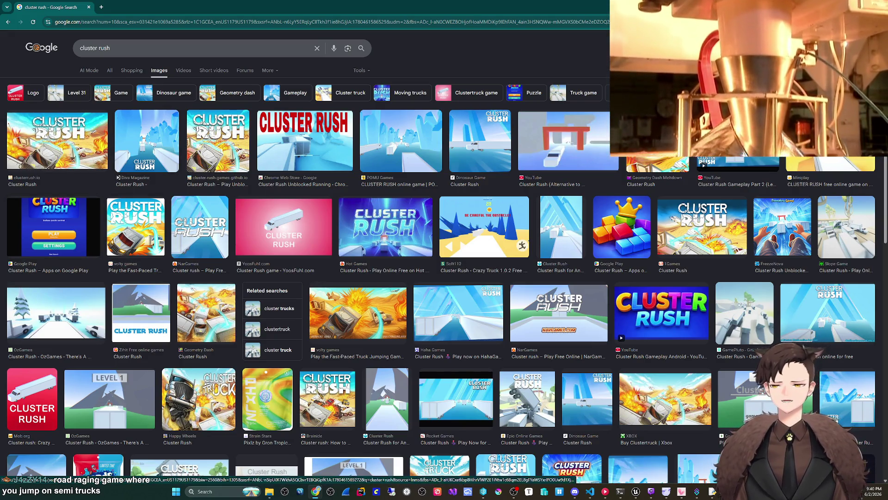
key(alt+Tab)
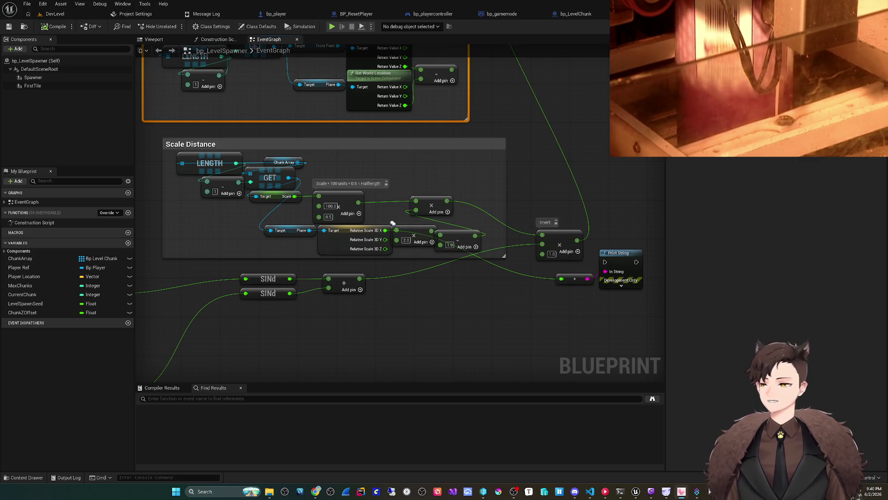
Reposition the graph around the Scale Distance comment, its reroute knot and Print String node
drag(392, 224, 400, 205)
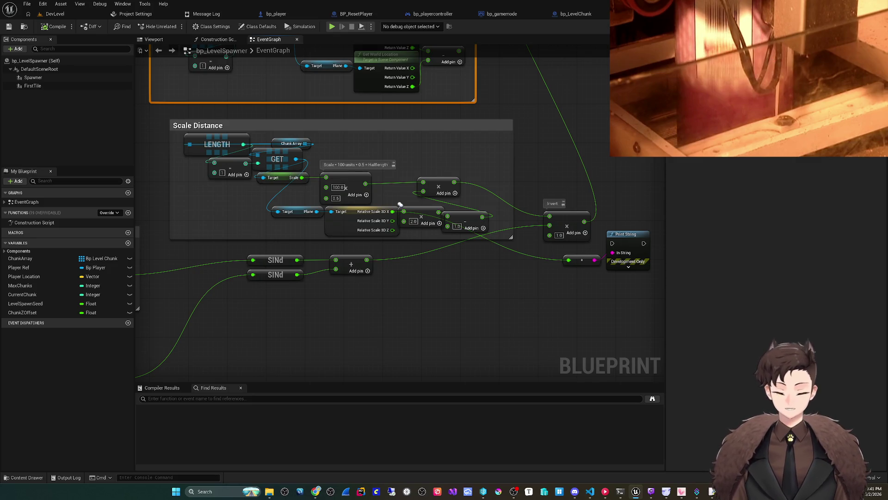
drag(400, 204, 393, 192)
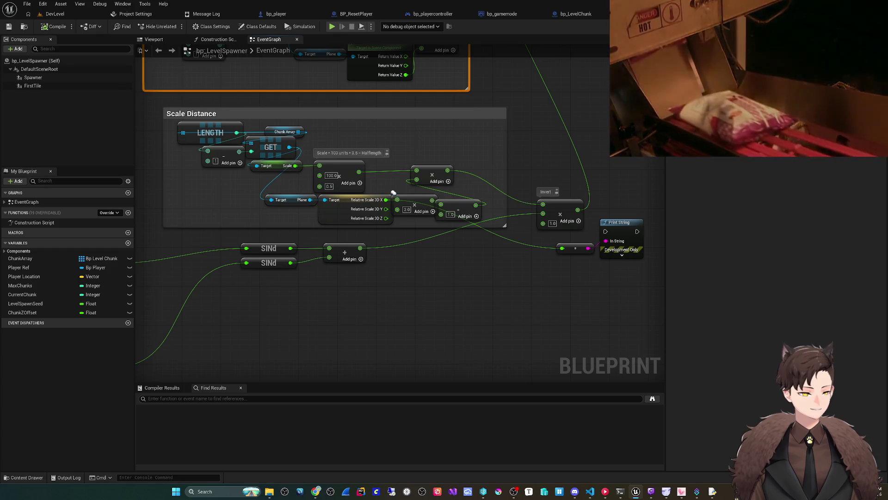
drag(394, 192, 391, 190)
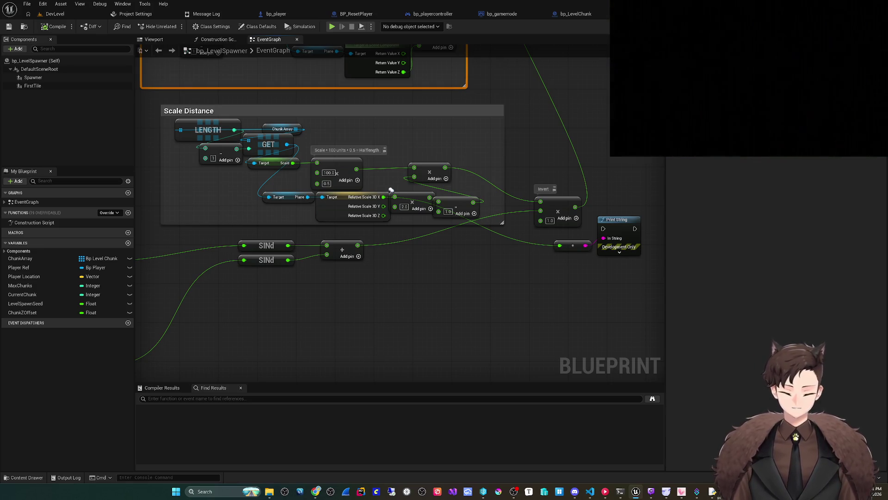
mouse_move(391, 190)
mouse_down()
mouse_move(423, 217)
mouse_move(305, 212)
mouse_up()
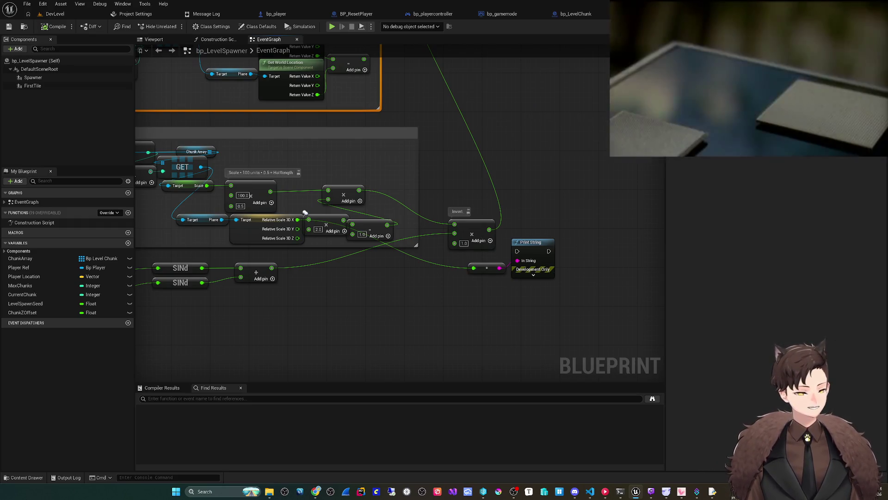
mouse_move(305, 212)
mouse_down()
mouse_move(402, 211)
mouse_move(483, 194)
mouse_move(407, 195)
mouse_move(320, 212)
mouse_up()
drag(502, 289, 551, 268)
mouse_move(319, 212)
mouse_down()
mouse_move(341, 234)
mouse_move(460, 218)
mouse_up()
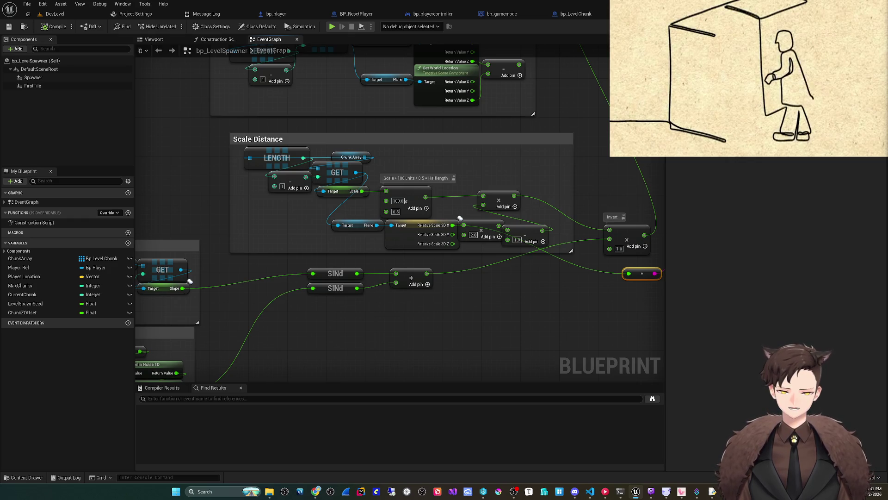
drag(436, 304, 360, 310)
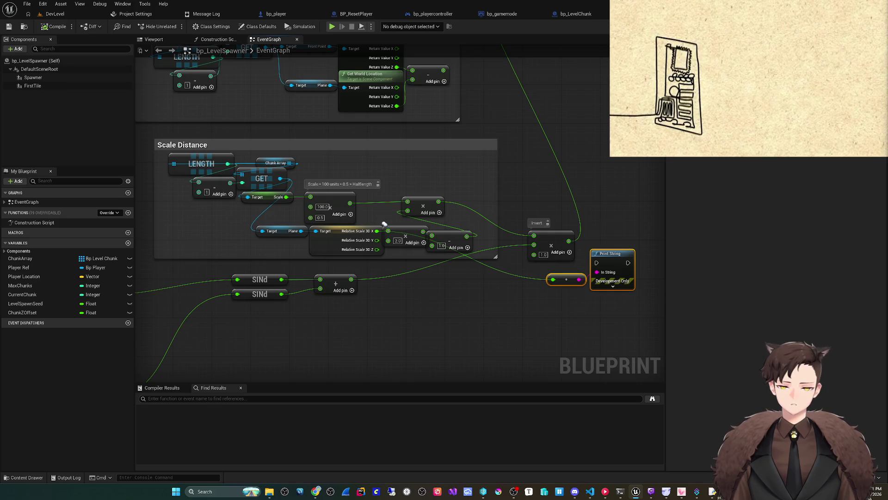
scroll(410, 306, up, 1)
drag(410, 306, 408, 311)
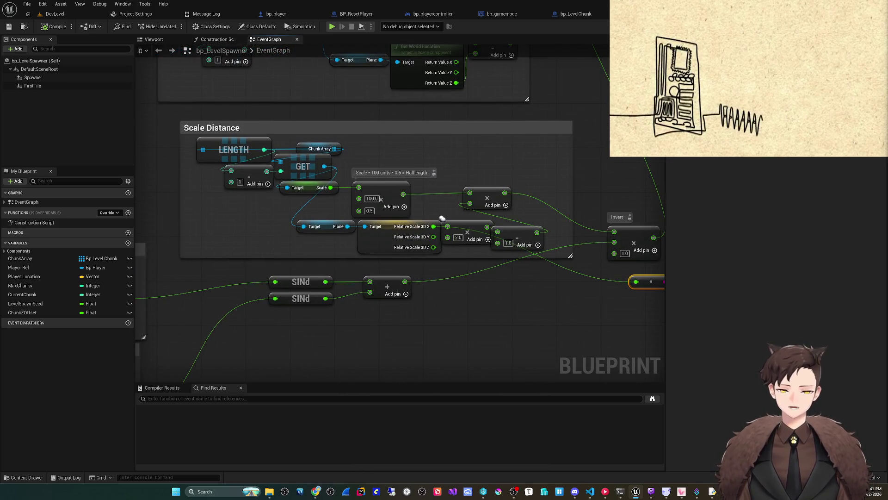
drag(442, 219, 349, 230)
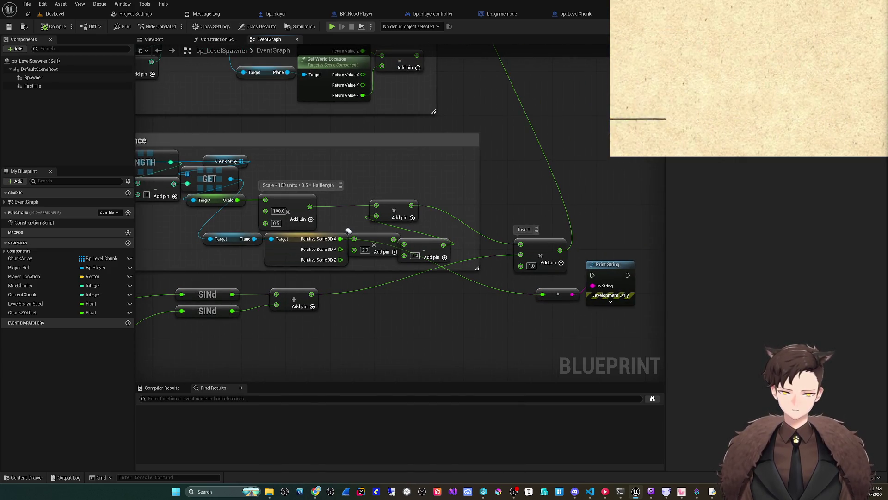
mouse_move(349, 231)
mouse_down()
mouse_move(455, 218)
mouse_move(349, 217)
mouse_up()
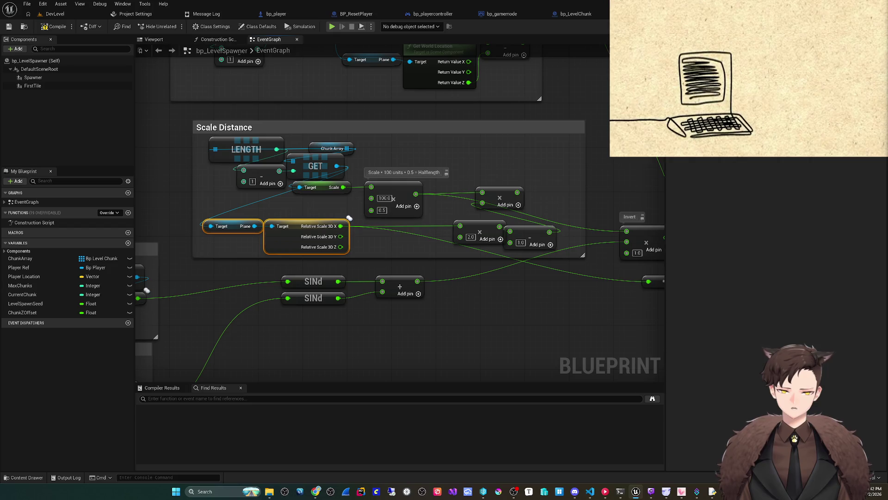
Add a pin to the multiply, set inputs 100 and 0.5, and wire in Relative Scale 3D X
click(417, 206)
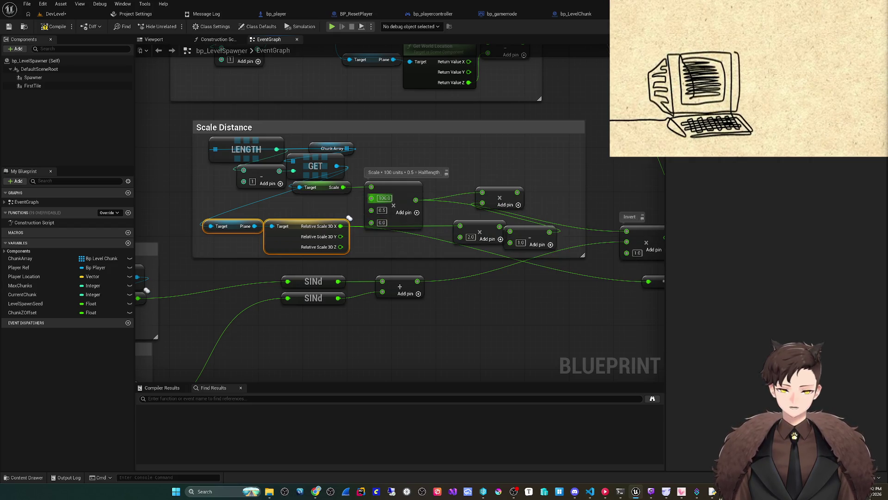
click(381, 210)
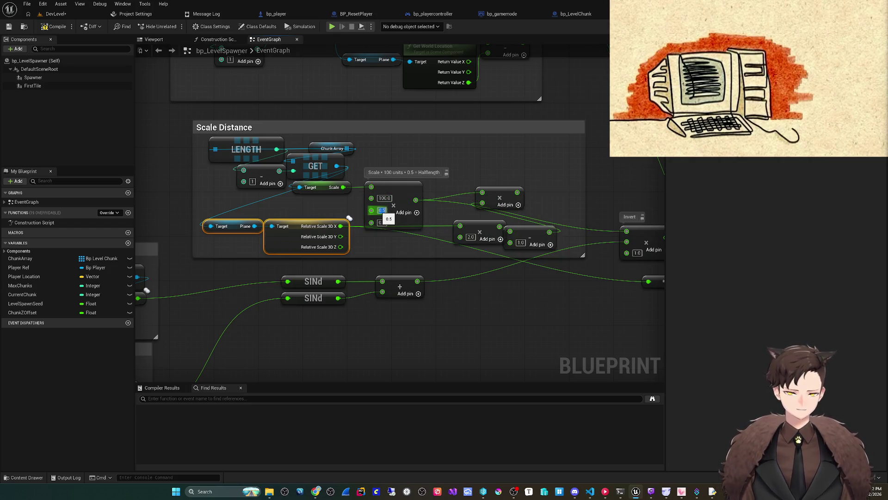
click(382, 222)
text(0.5)
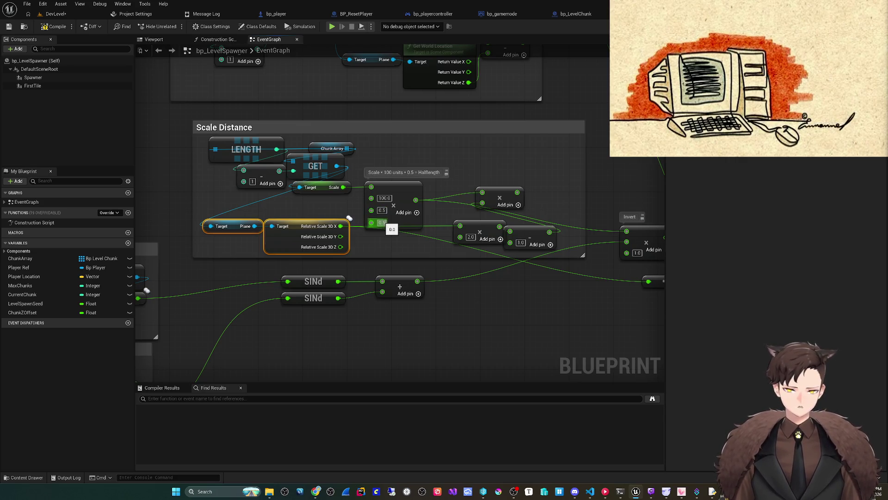
click(382, 211)
text(100)
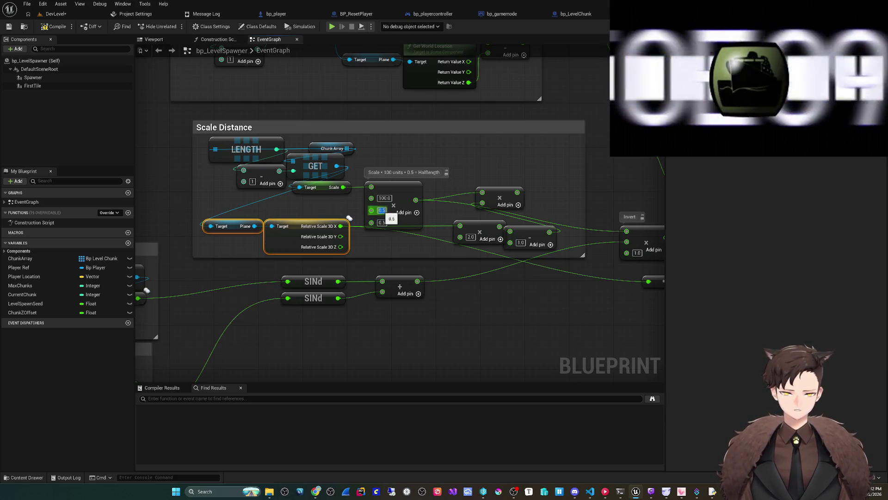
key(Return)
mouse_move(343, 187)
mouse_down()
mouse_move(361, 194)
mouse_move(371, 186)
mouse_up()
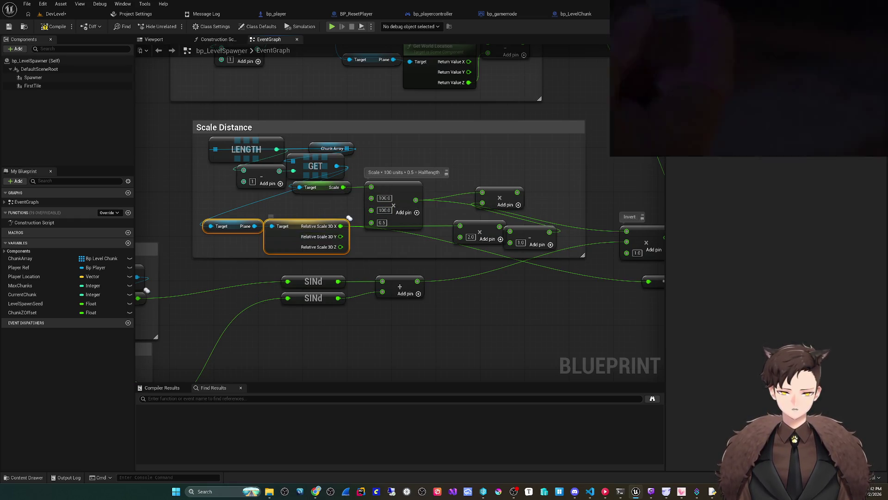
drag(340, 225, 371, 198)
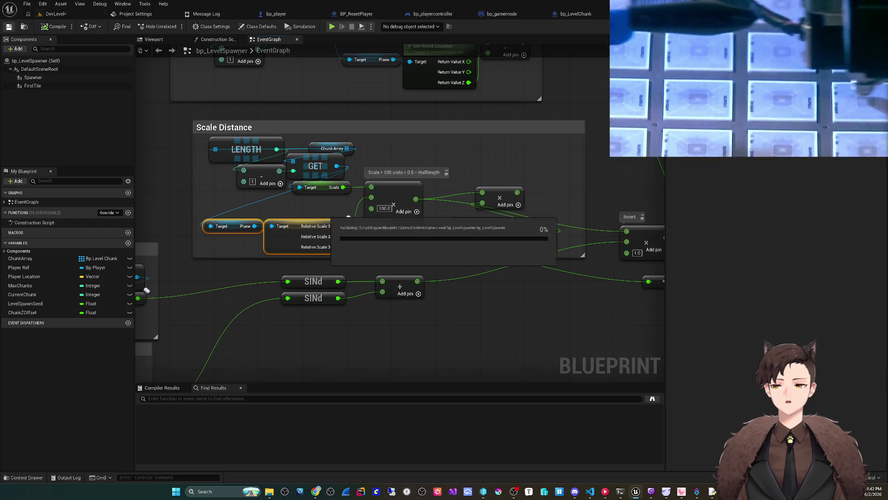
Save all unsaved changes from the level editor
click(53, 14)
click(27, 3)
click(46, 103)
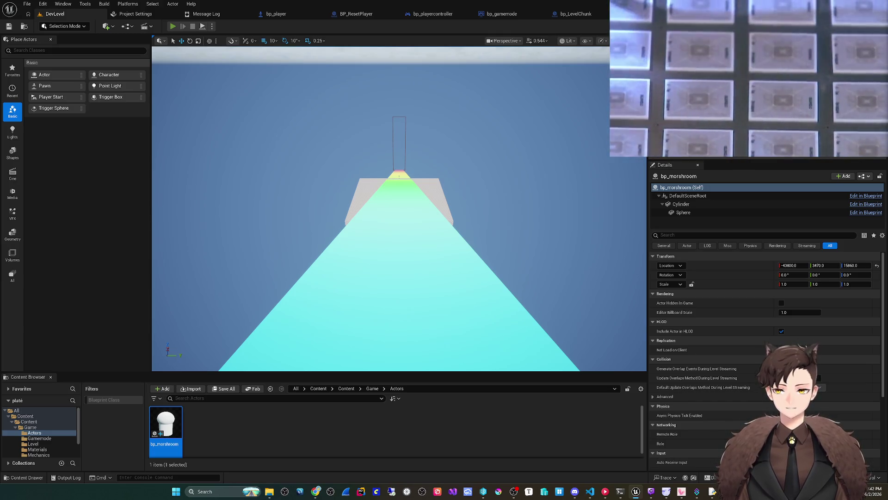
Playtest the level, ejecting with F8 to inspect the sloped road seams, then stop
key(alt+p)
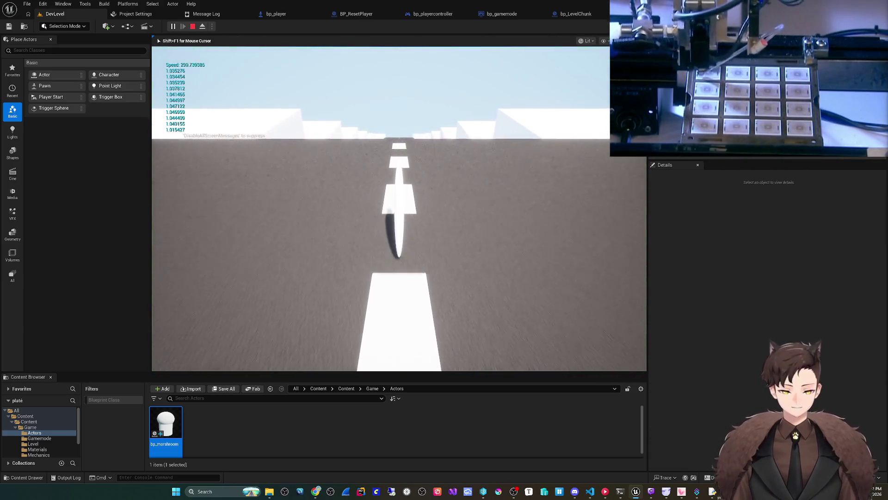
key(F8)
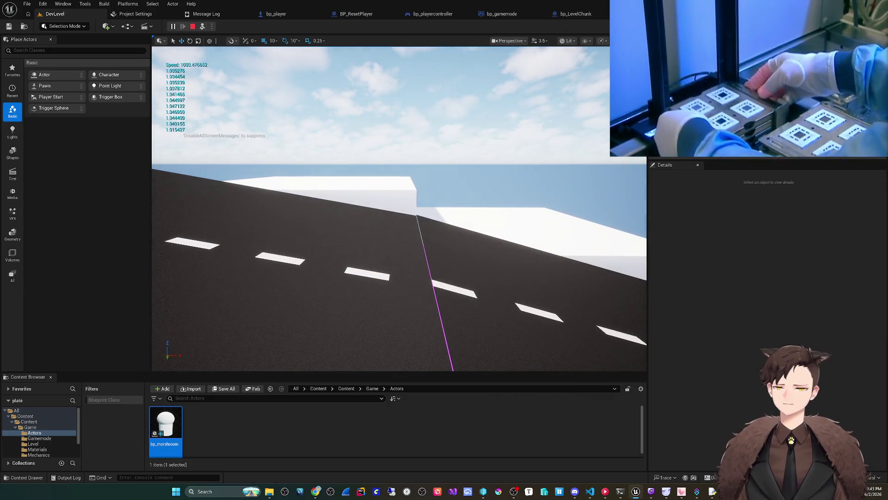
key(Escape)
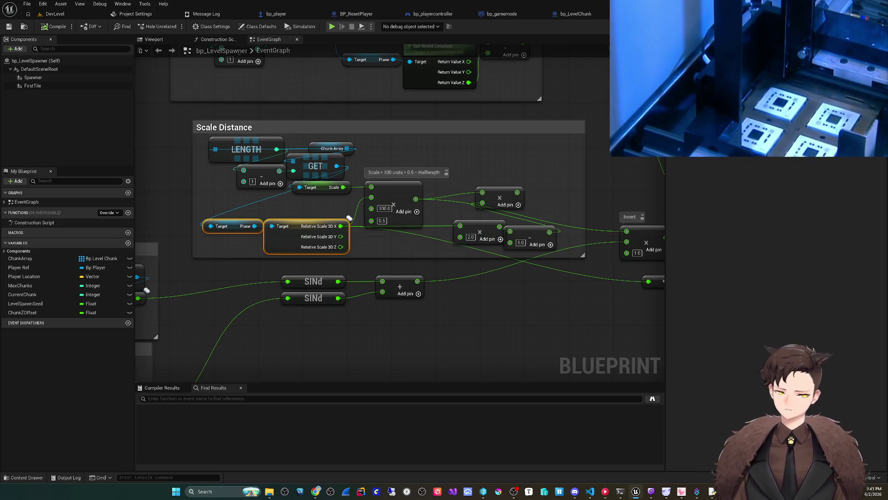
Delete the ×2.0 and −1.0 nodes from the Scale Distance math
drag(451, 219, 560, 252)
key(Delete)
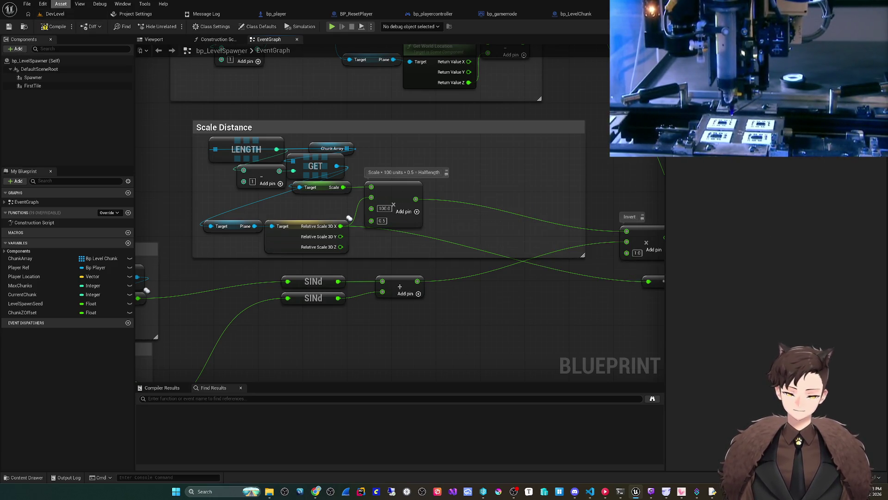
drag(349, 218, 336, 210)
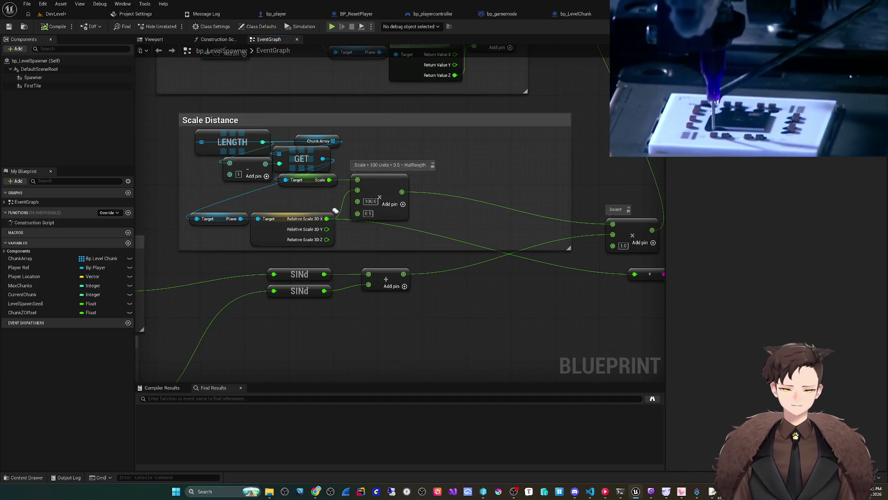
Inspect bp_LevelChunk's OnRep_Slope slope math, Set Relative Rotation and Set Relative Scale 3D nodes
click(574, 14)
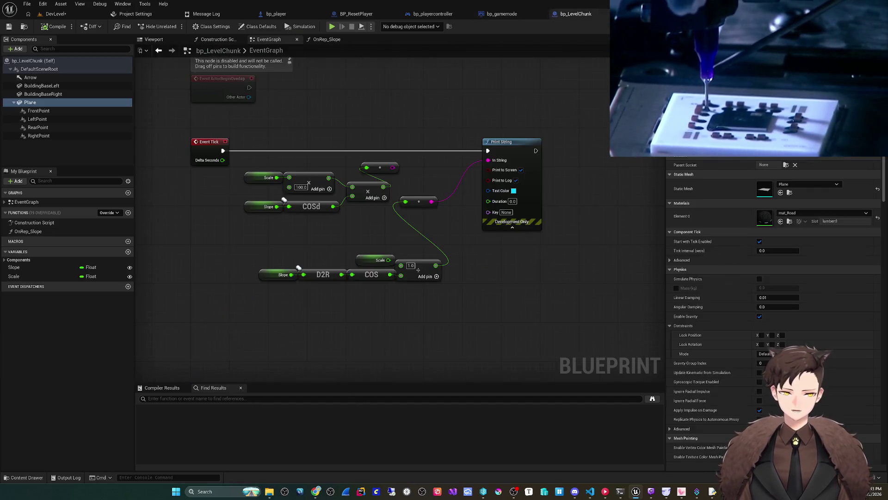
click(502, 13)
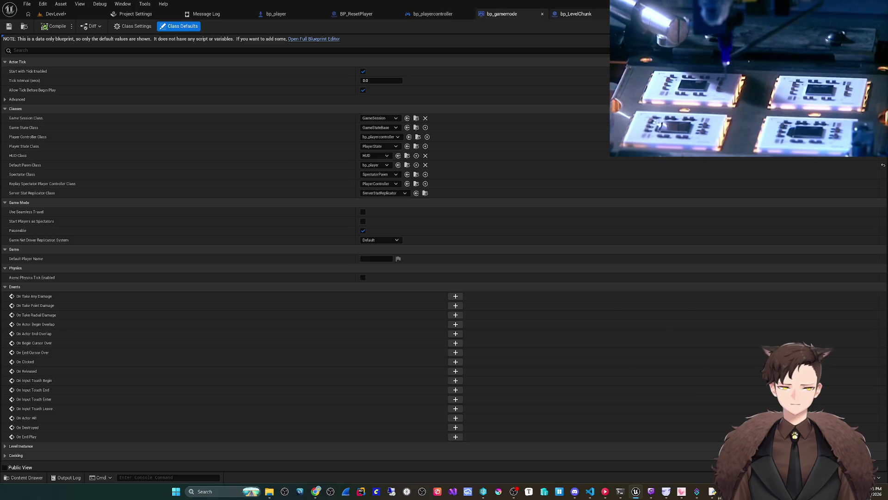
click(573, 13)
drag(298, 267, 289, 277)
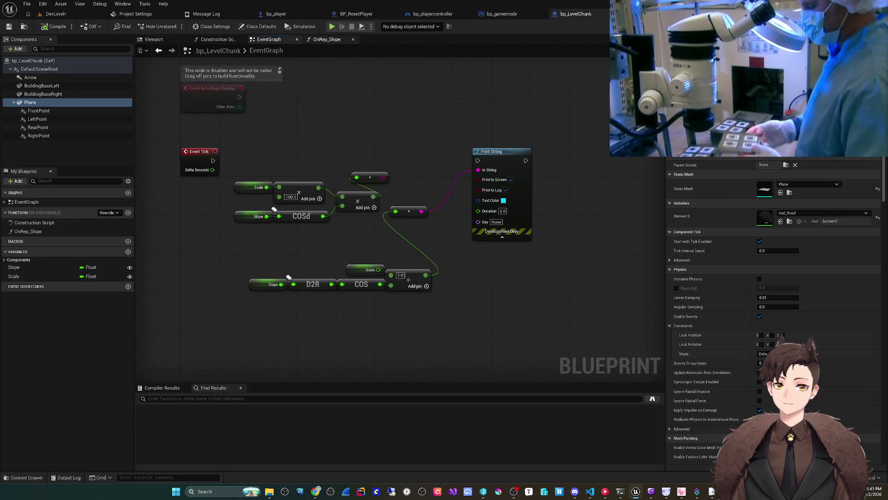
click(326, 40)
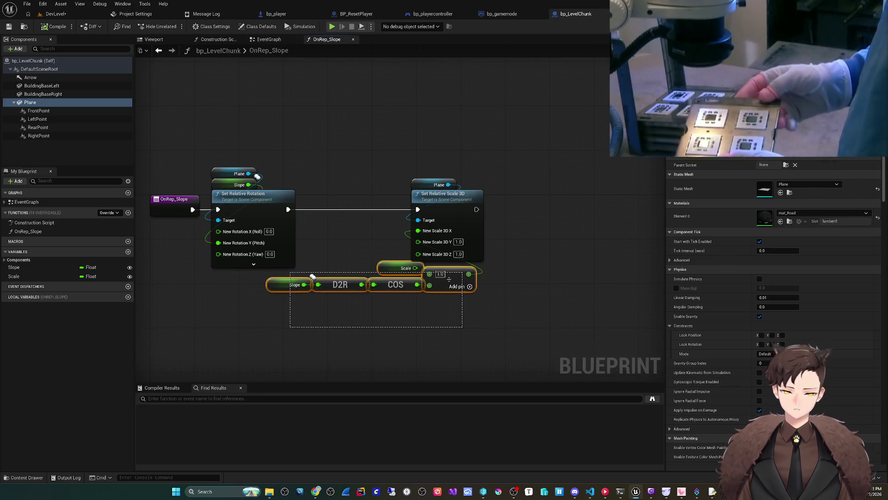
drag(312, 276, 313, 276)
click(245, 193)
click(421, 194)
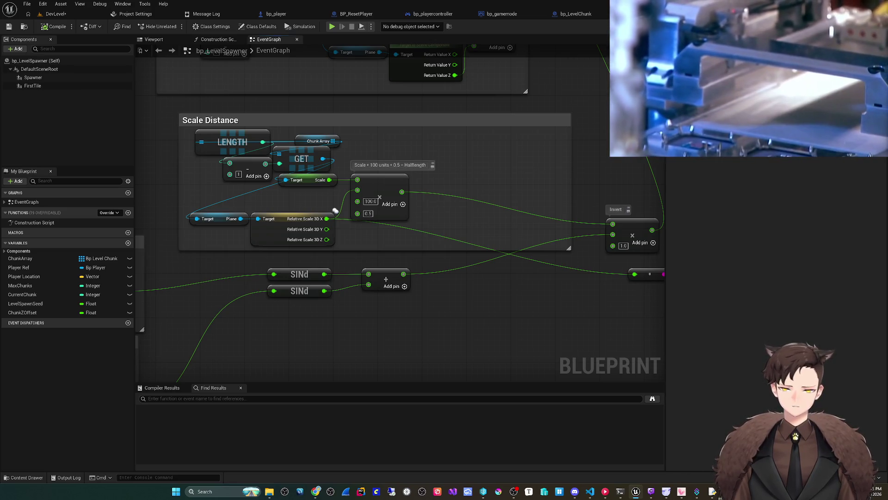
Wire Print String's exec pins into the spawner's execution flow near the Make Transform nodes
drag(335, 211, 362, 219)
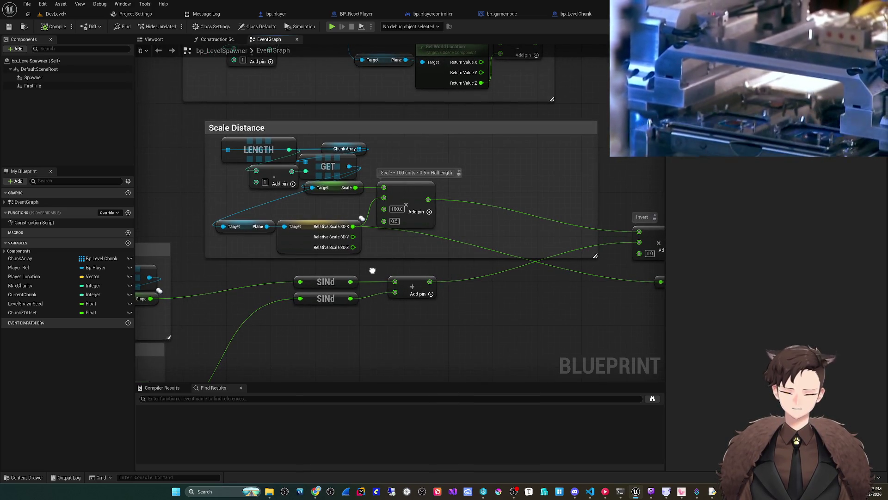
mouse_move(372, 271)
mouse_down()
mouse_move(302, 260)
mouse_move(241, 275)
mouse_up()
scroll(369, 268, down, 2)
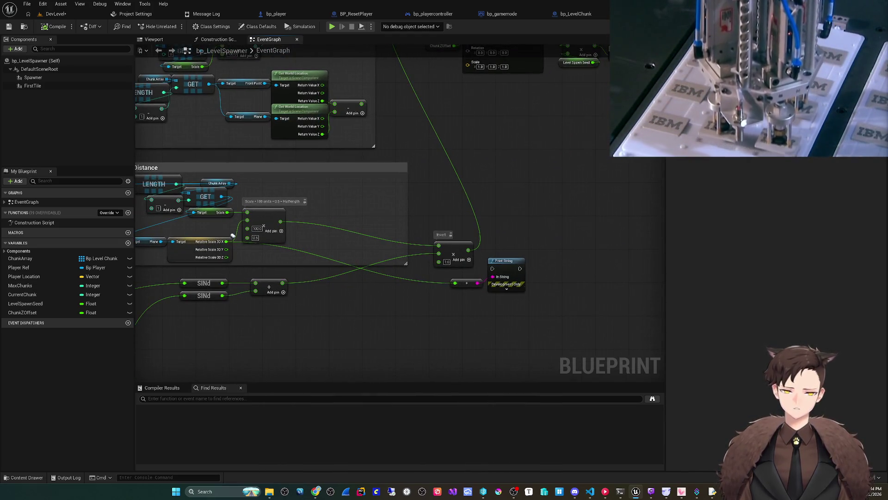
drag(232, 236, 214, 314)
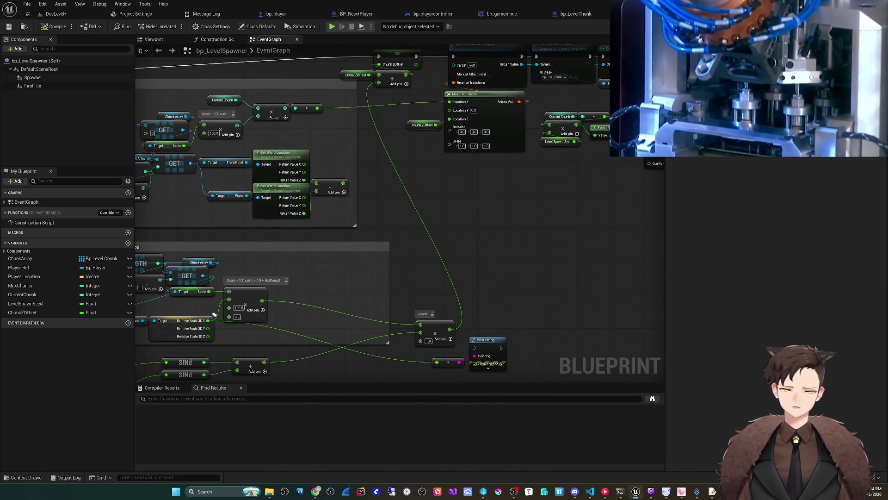
mouse_move(416, 56)
mouse_down()
mouse_move(435, 324)
mouse_move(462, 283)
mouse_move(474, 286)
mouse_up()
scroll(214, 252, down, 2)
mouse_move(508, 362)
mouse_down()
mouse_move(462, 232)
mouse_move(492, 73)
mouse_up()
Feed Print String from an Append node with the converted value in C, shown for 30 seconds
scroll(170, 198, up, 2)
drag(483, 262, 428, 267)
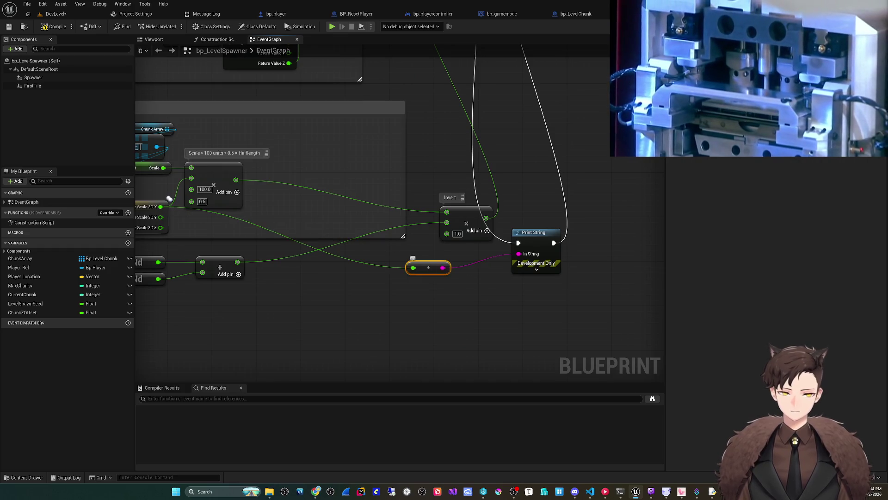
mouse_move(518, 254)
mouse_down()
mouse_move(472, 265)
mouse_move(458, 249)
mouse_move(394, 284)
mouse_up()
text(ap)
key(Return)
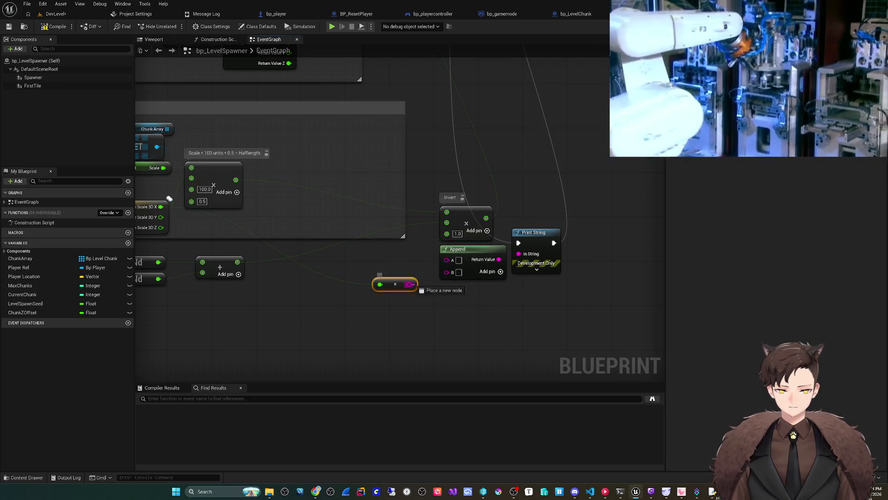
click(536, 269)
click(545, 301)
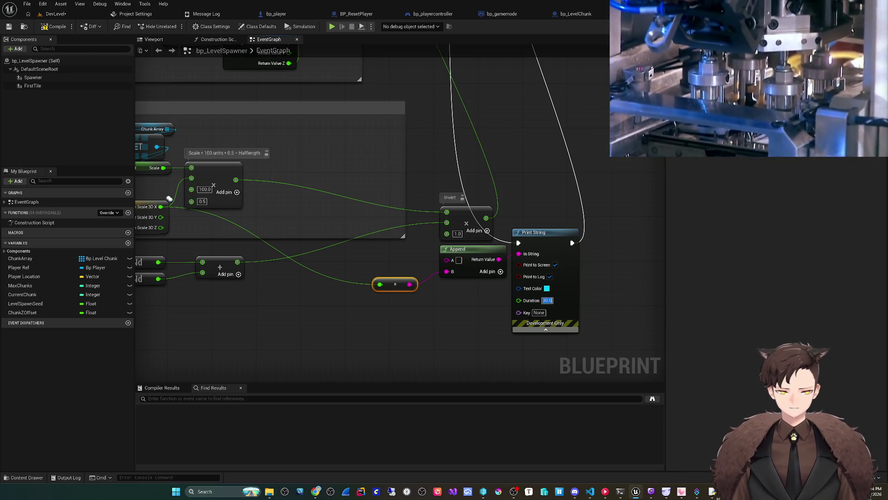
click(546, 329)
drag(451, 282, 447, 282)
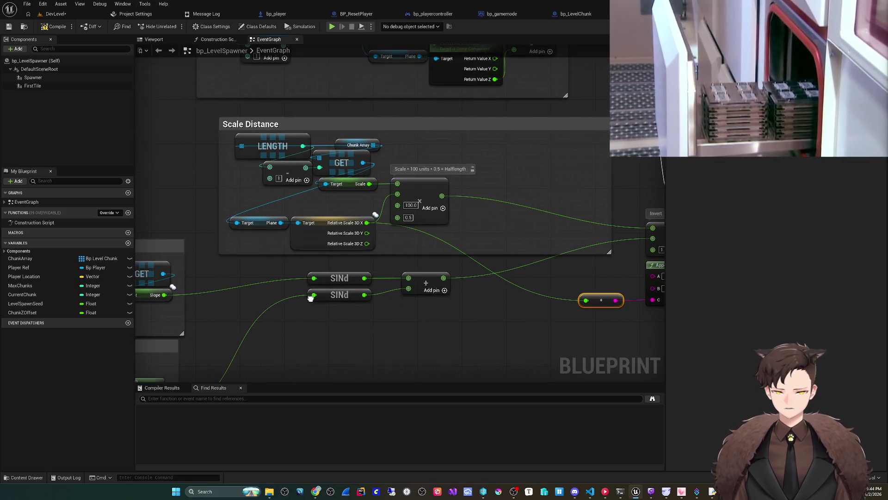
Move the conversion node beside the Append node, then return to the DevLevel editor
drag(355, 331, 325, 327)
scroll(325, 328, down, 1)
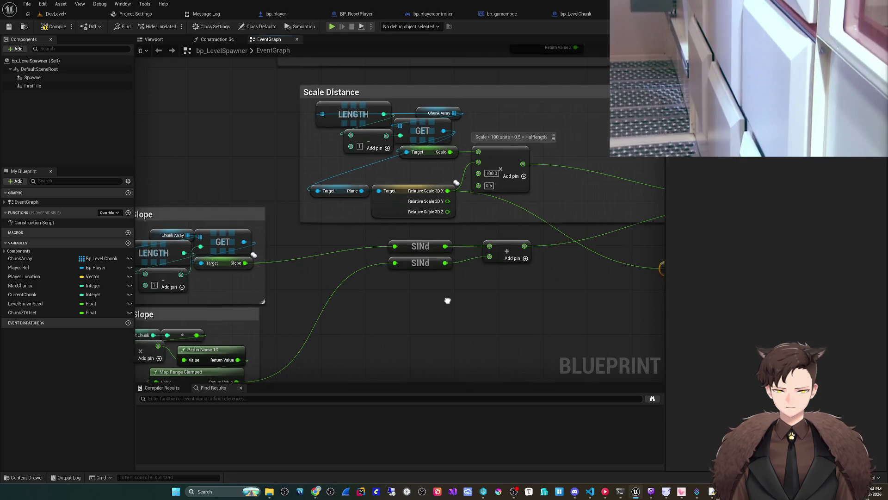
scroll(452, 299, up, 1)
mouse_move(267, 138)
mouse_down()
mouse_move(490, 259)
mouse_move(535, 271)
mouse_move(596, 239)
mouse_move(600, 246)
mouse_up()
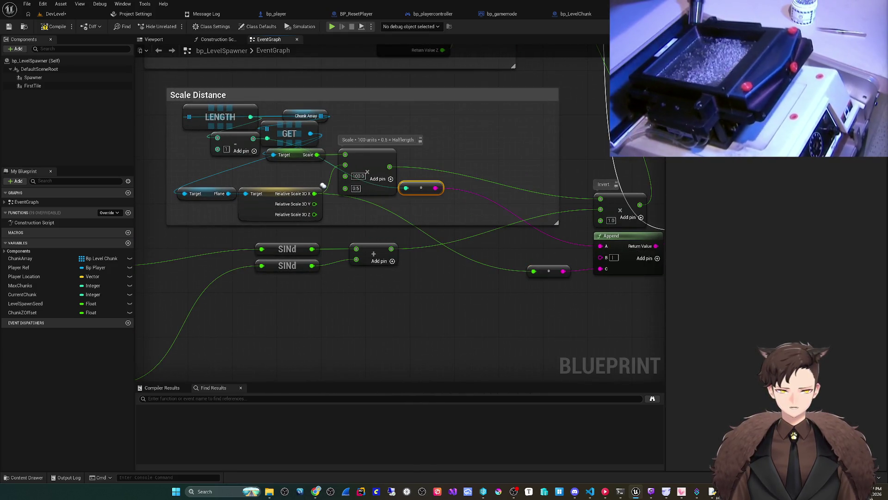
drag(436, 185, 557, 224)
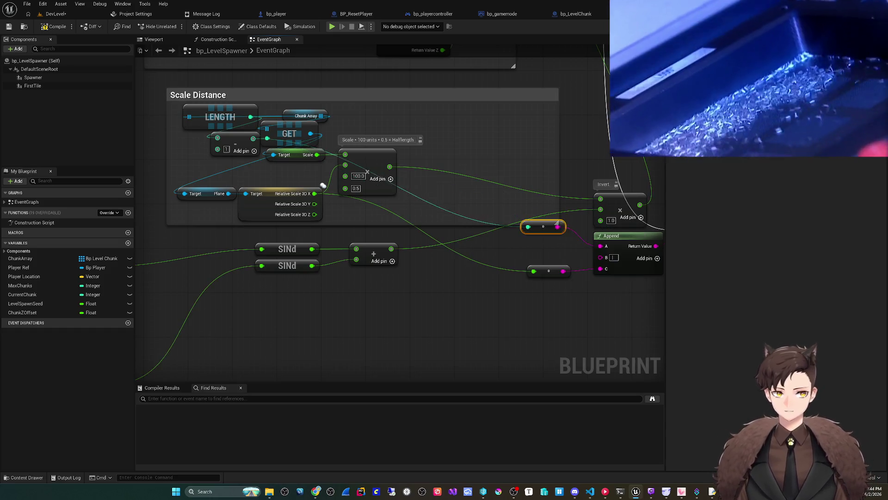
drag(323, 185, 209, 159)
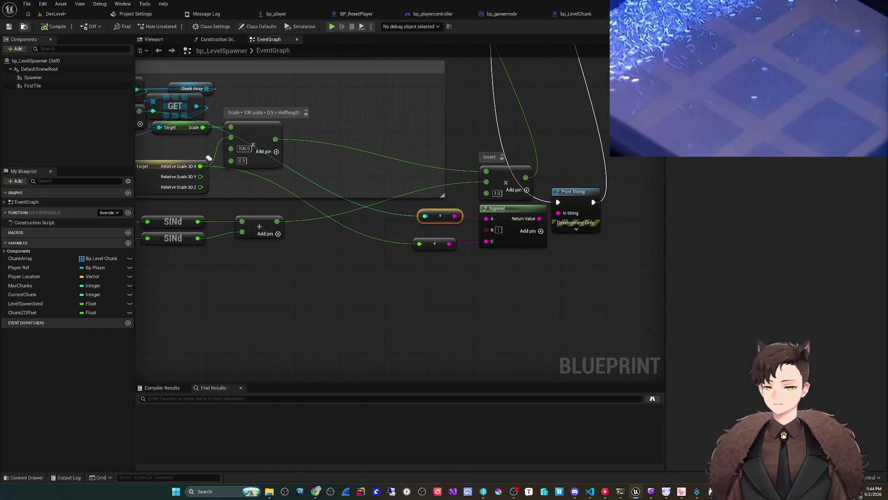
click(55, 14)
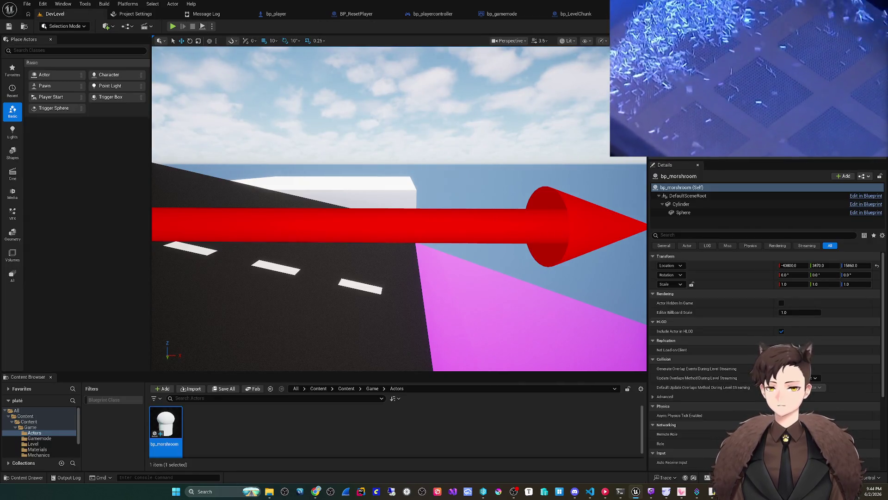
Playtest the level and screenshot the printed per-chunk debug values, then stop
click(172, 26)
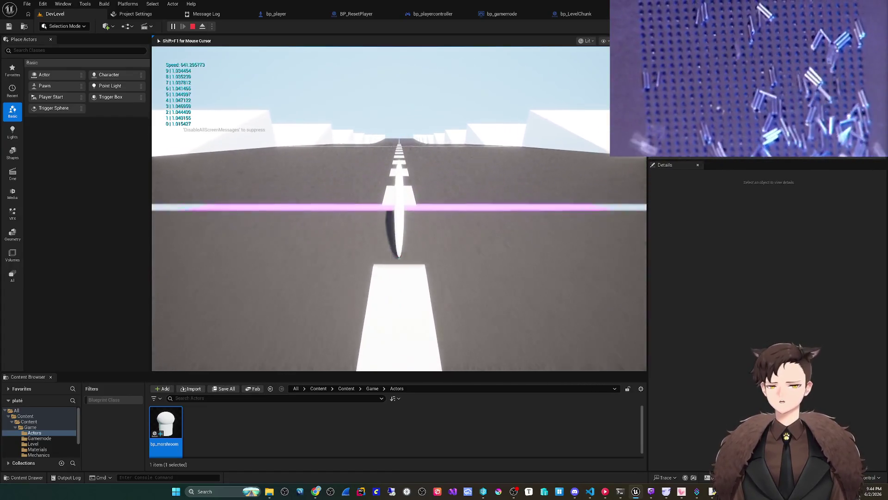
key(Print)
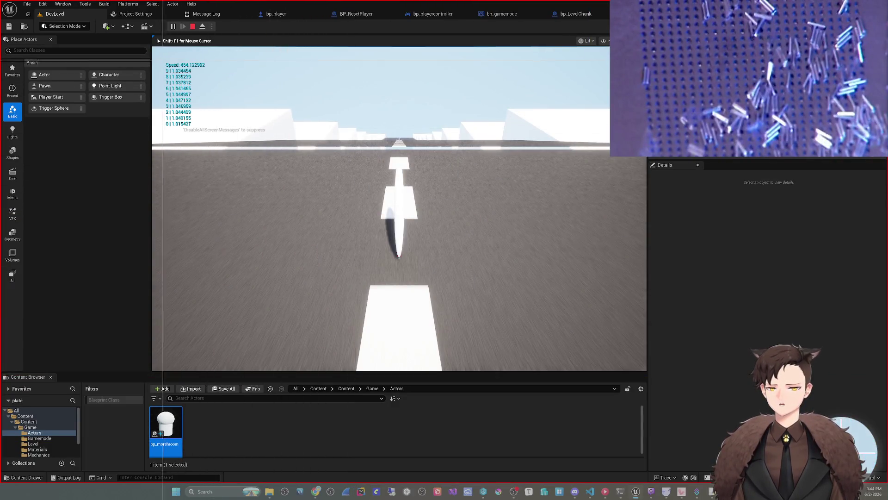
mouse_move(160, 58)
mouse_down()
mouse_move(239, 131)
mouse_move(222, 132)
mouse_up()
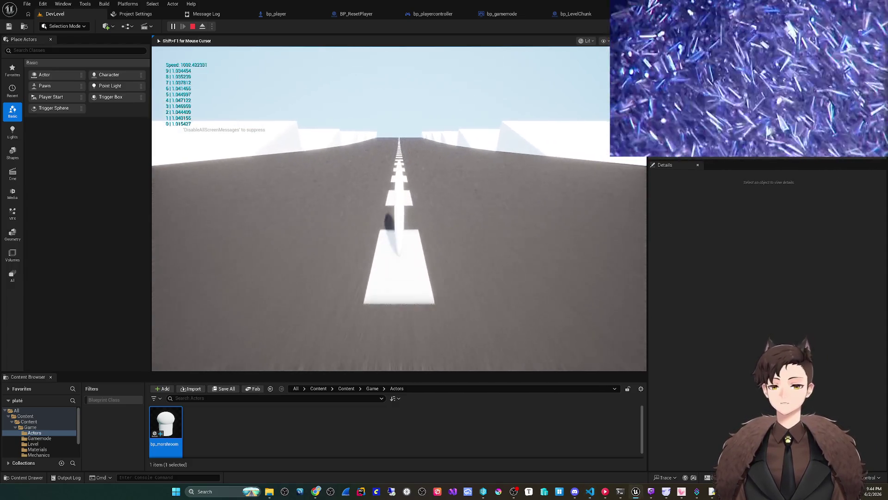
key(Escape)
Back in bp_LevelSpawner, wire the last chunk's Slope toward the lower SINd node
key(alt+Tab)
mouse_move(341, 298)
mouse_down()
mouse_move(426, 293)
mouse_move(318, 300)
mouse_move(418, 279)
mouse_move(345, 303)
mouse_up()
scroll(394, 283, up, 2)
drag(263, 187, 442, 192)
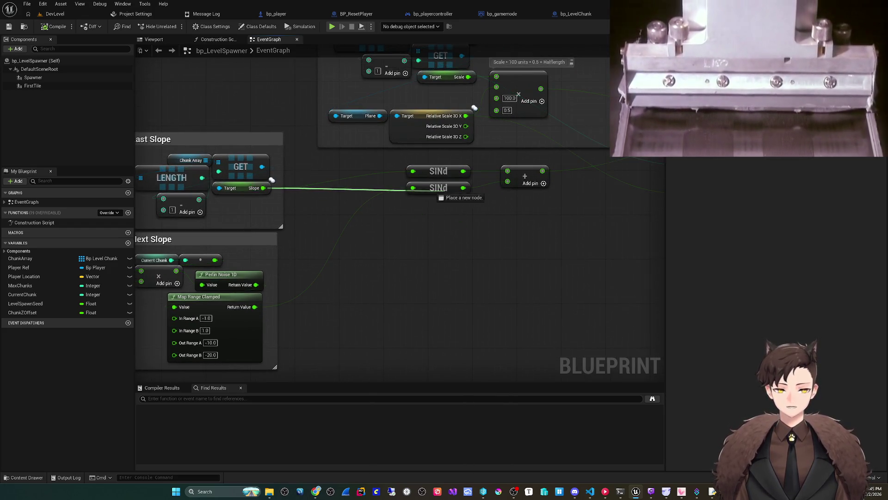
Select the Get Last Slope group with its Chunk Array LENGTH/GET lookup
right_click(456, 210)
click(241, 188)
drag(240, 187, 328, 205)
drag(233, 174, 234, 173)
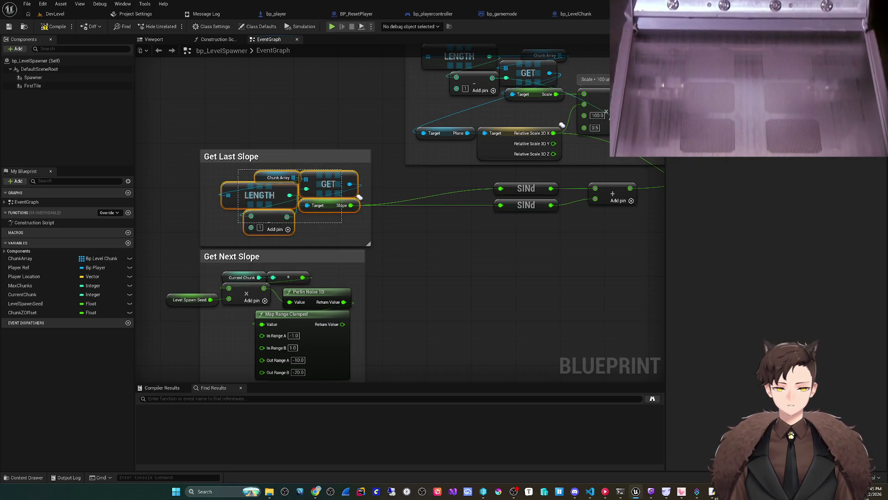
scroll(343, 269, down, 3)
scroll(343, 269, down, 3)
scroll(343, 269, up, 5)
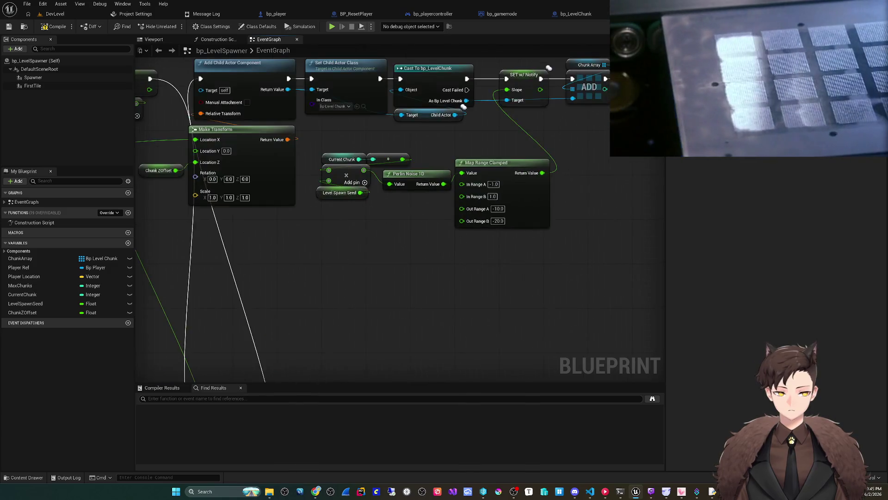
Wire GET's Slope into the new chunk's Slope instead of Map Range, then return to DevLevel
drag(343, 269, 371, 367)
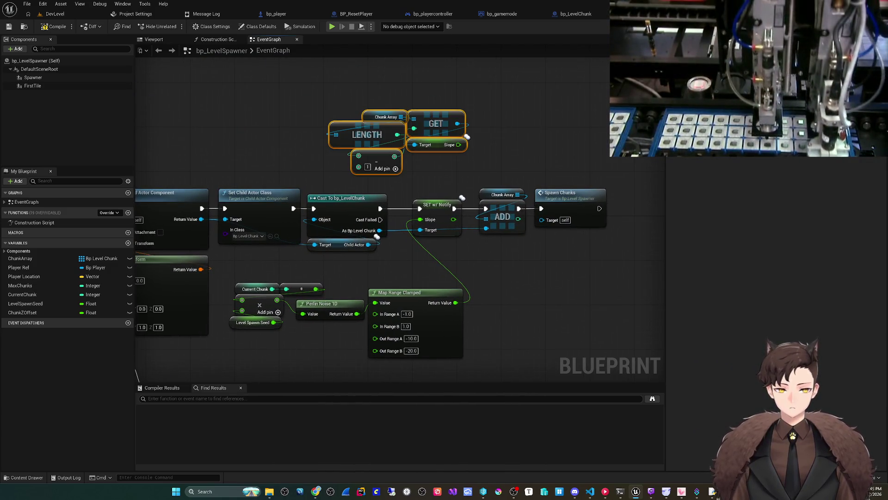
drag(458, 144, 420, 219)
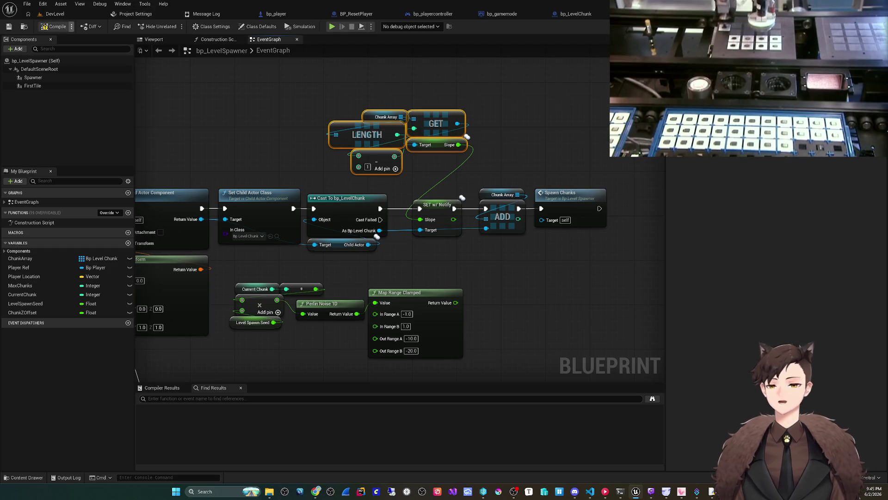
click(56, 13)
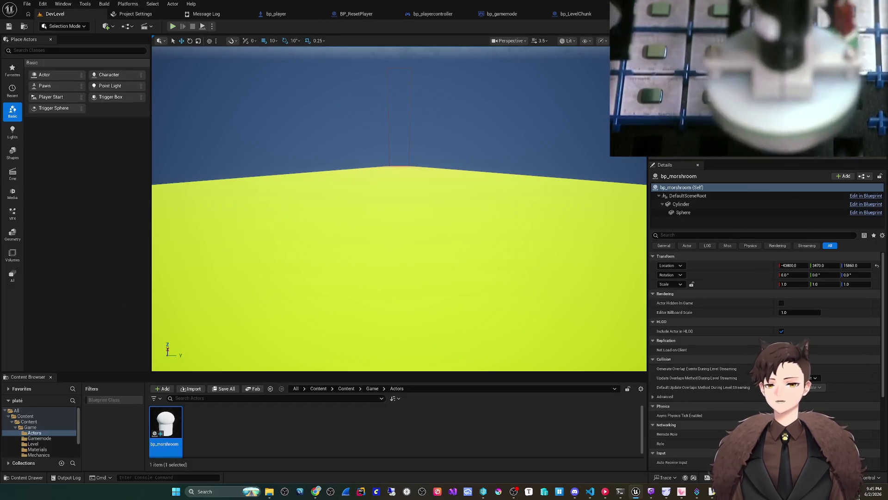
Playtest the level, eject from the player, and move the camera in close to the sloped road chunks
key(alt+p)
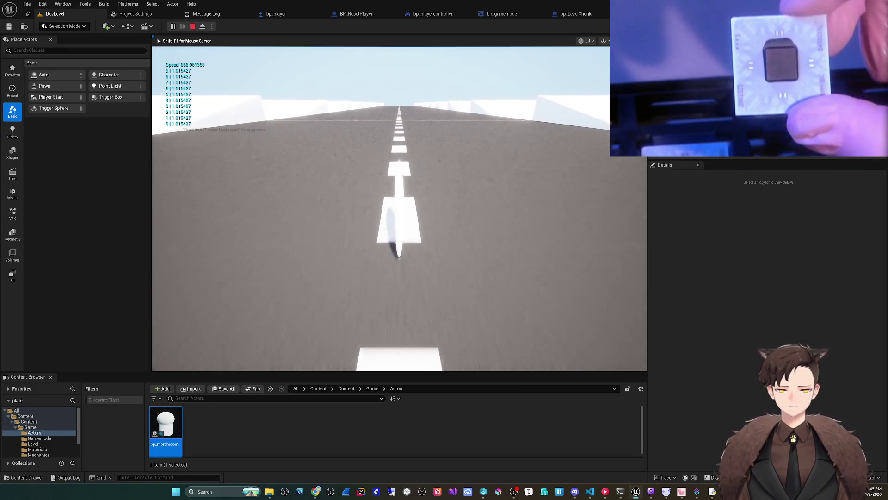
key(F8)
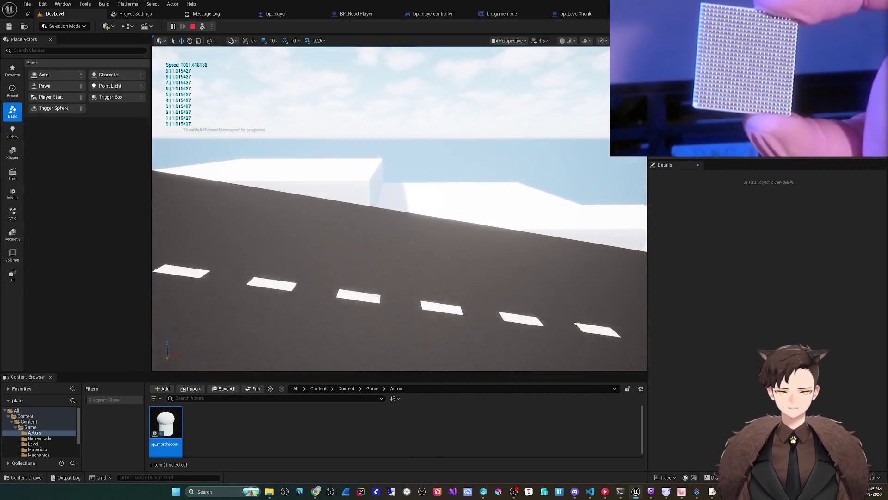
scroll(398, 208, down, 2)
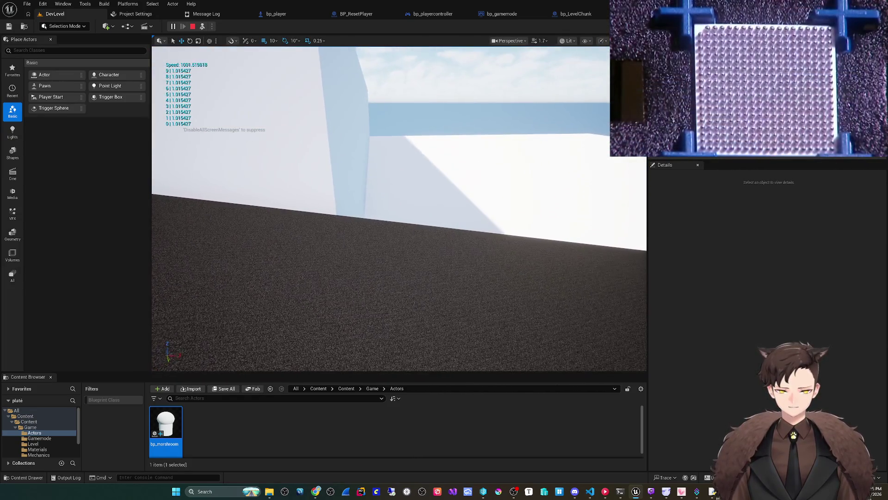
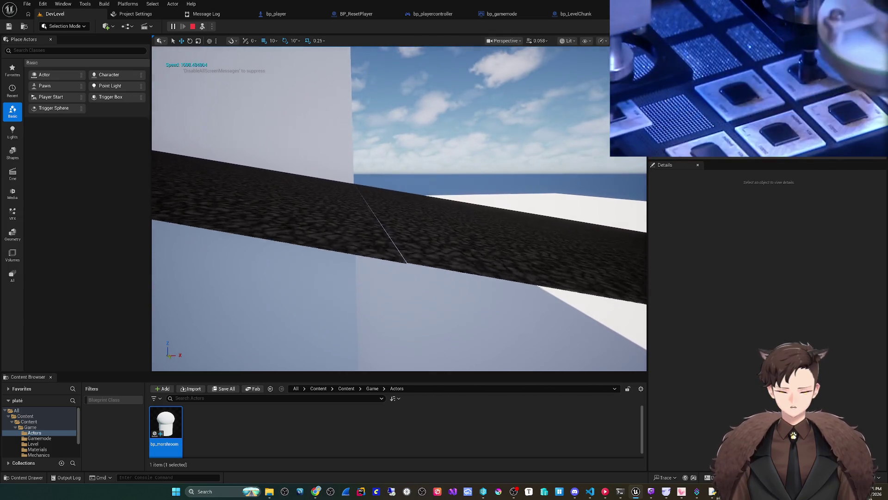
Restart the play test and steer the rider down the sloped road, then stop it
key(Escape)
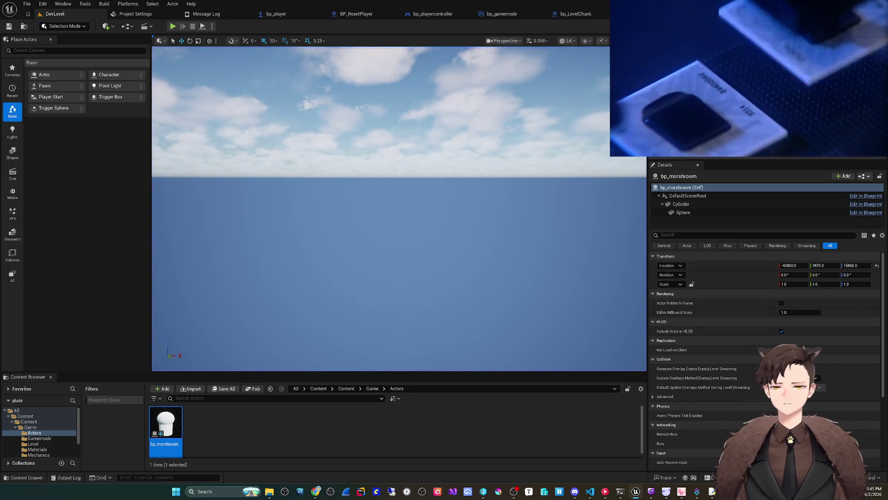
key(alt+p)
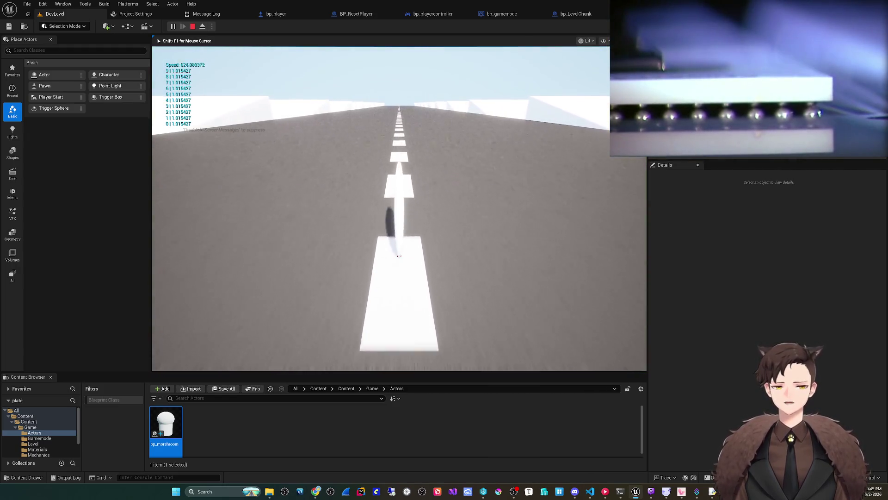
click(399, 208)
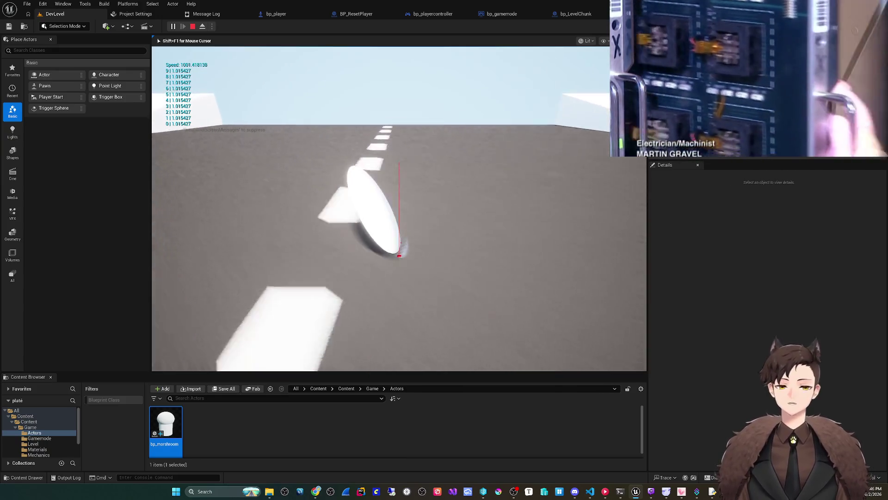
key(Escape)
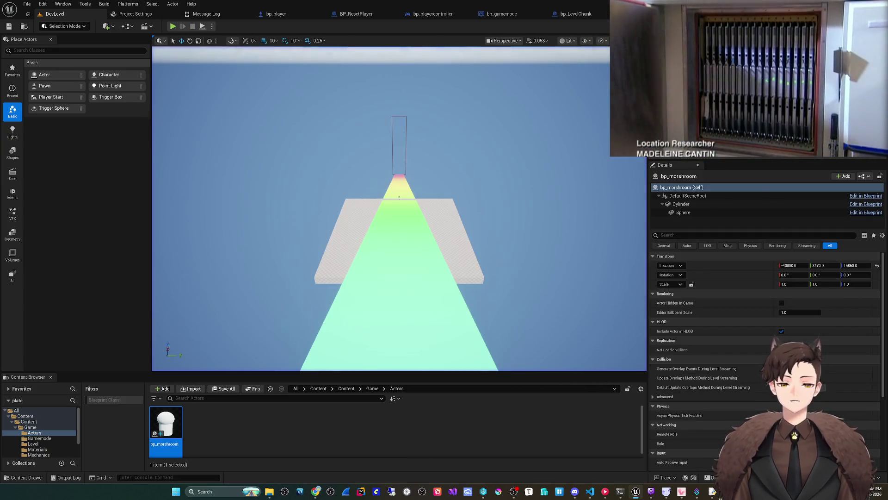
Switch to the bp_LevelChunk blueprint's OnRep_Slope graph
scroll(398, 208, down, 2)
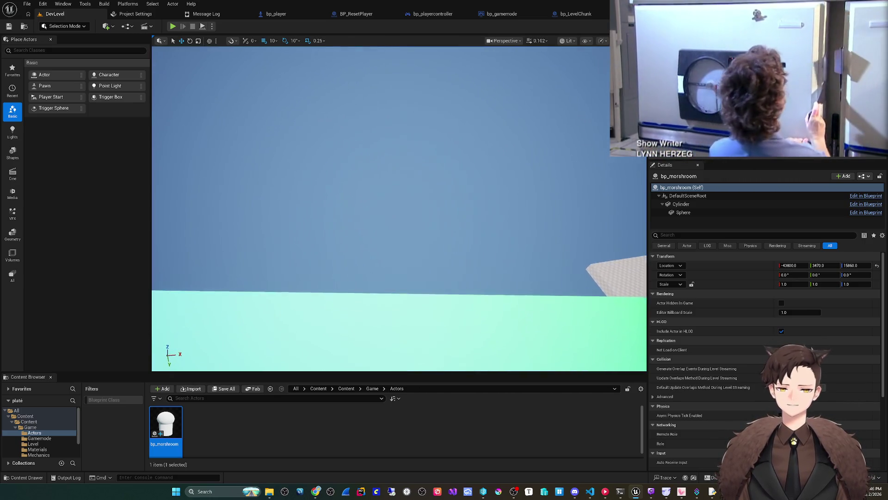
scroll(399, 208, down, 2)
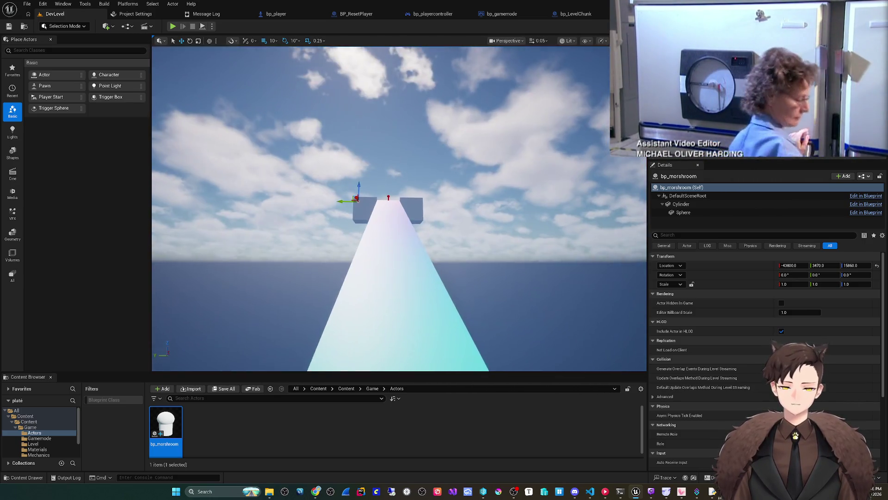
scroll(399, 208, up, 3)
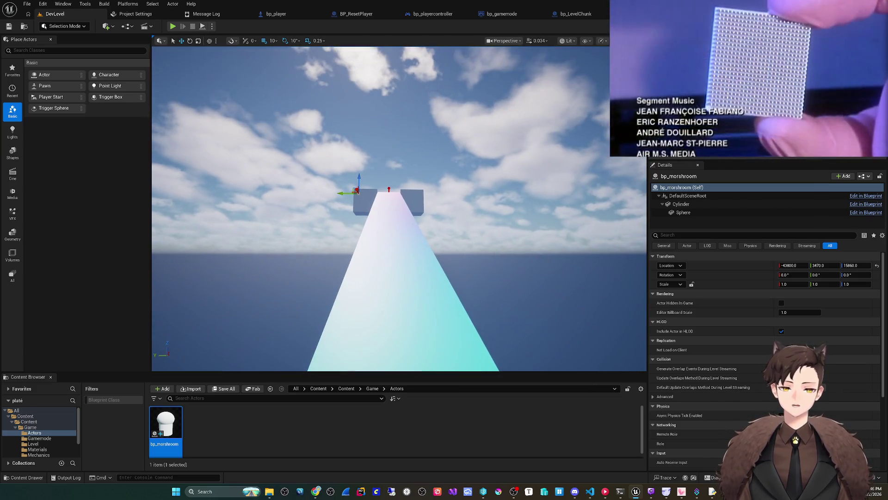
scroll(399, 208, up, 1)
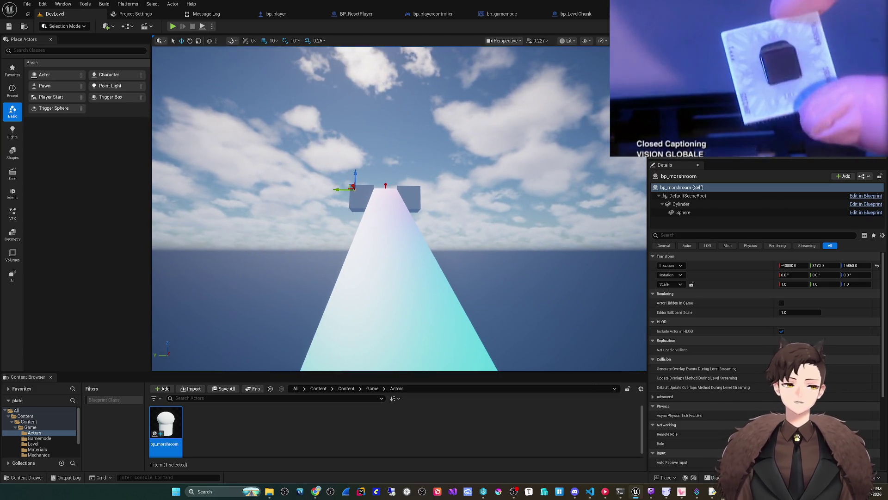
click(575, 14)
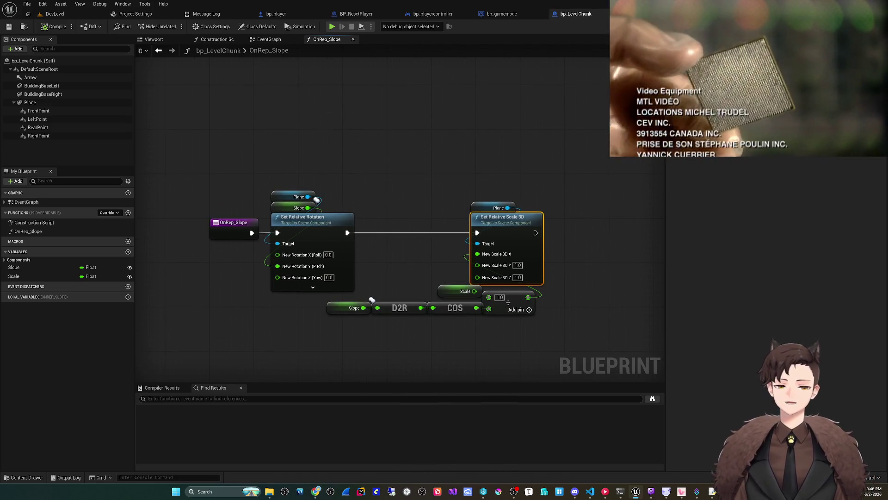
Show the road chunk in the bp_LevelChunk 3D viewport
click(301, 217)
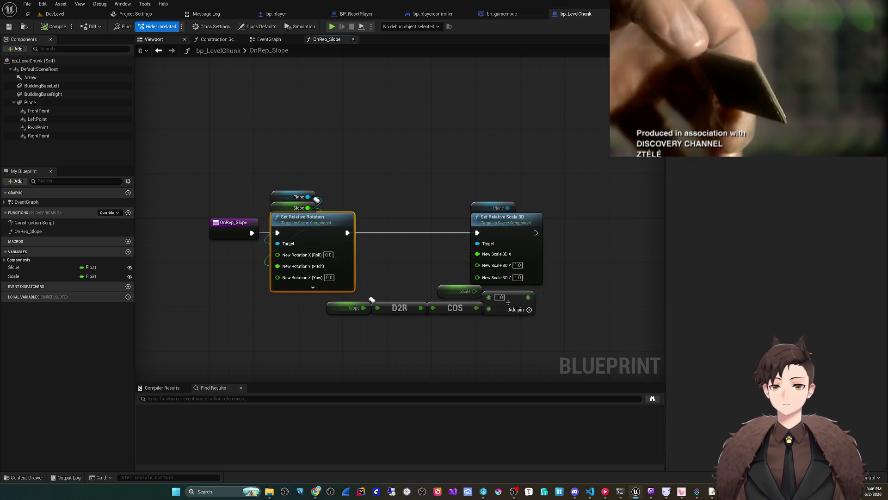
key(alt+Left)
click(153, 39)
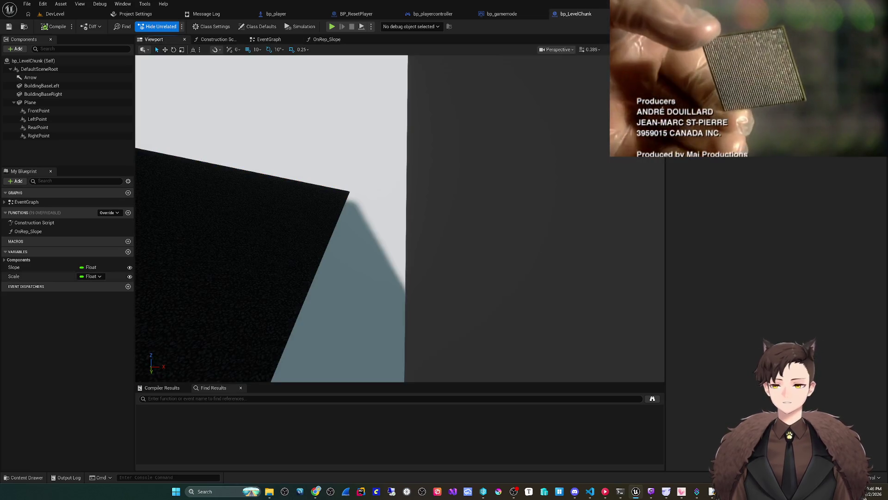
scroll(400, 217, up, 2)
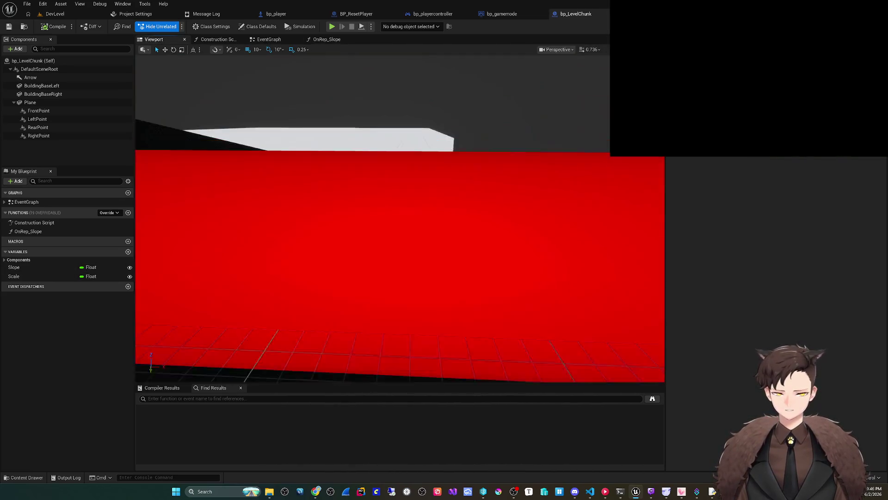
Set the Slope variable's default value to 0.0 so the chunk lies flat
click(14, 276)
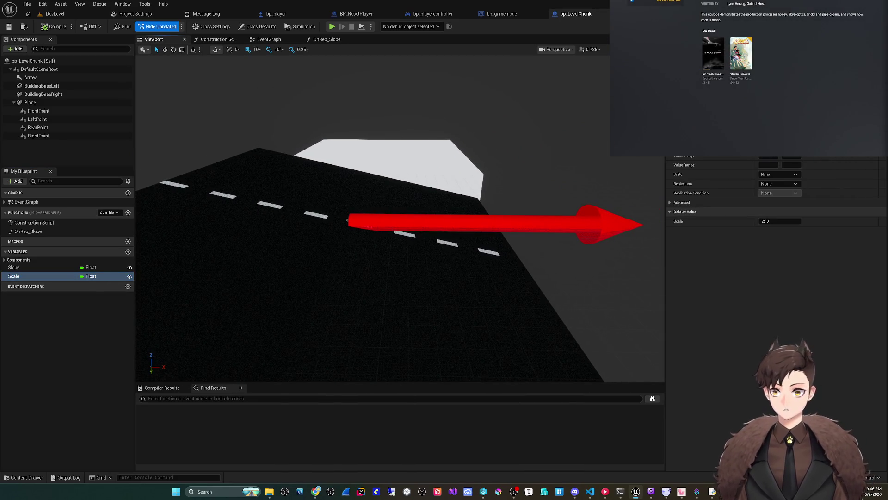
click(14, 267)
mouse_move(779, 221)
mouse_down()
mouse_move(810, 221)
mouse_move(802, 221)
mouse_up()
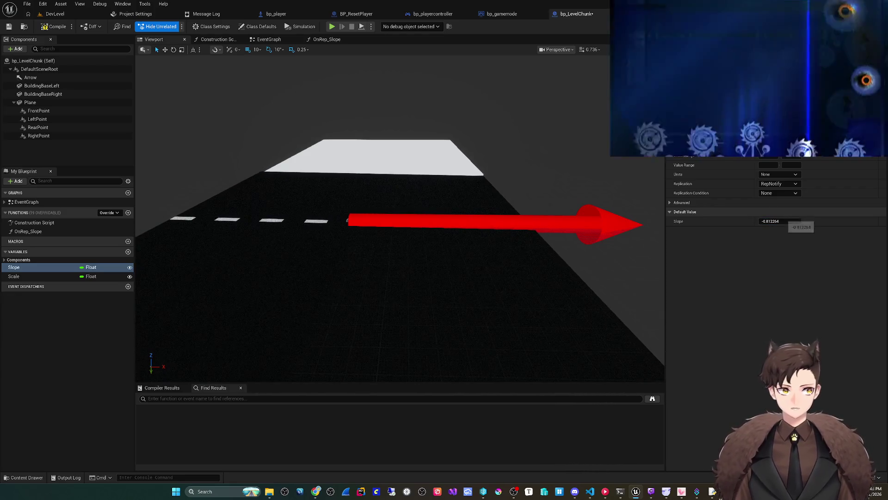
click(779, 221)
text(0.0)
key(Return)
Go back to the OnRep_Slope graph and review the rotation and scale nodes
click(327, 39)
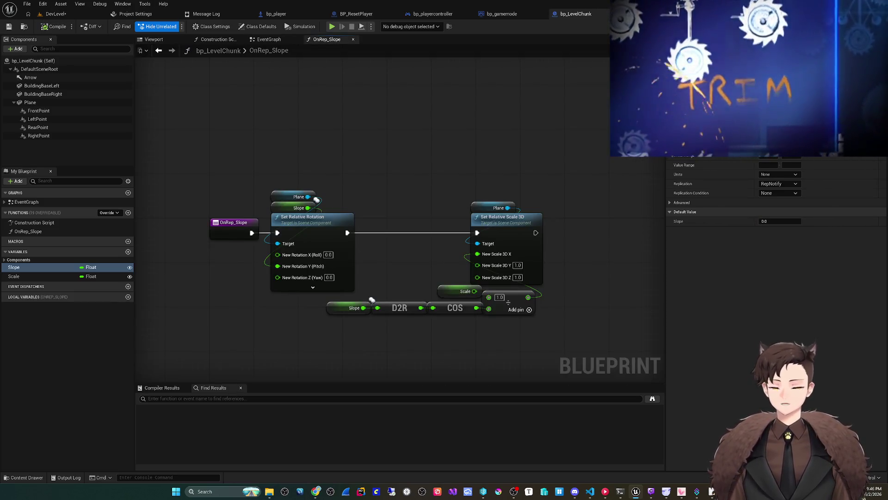
drag(372, 300, 334, 280)
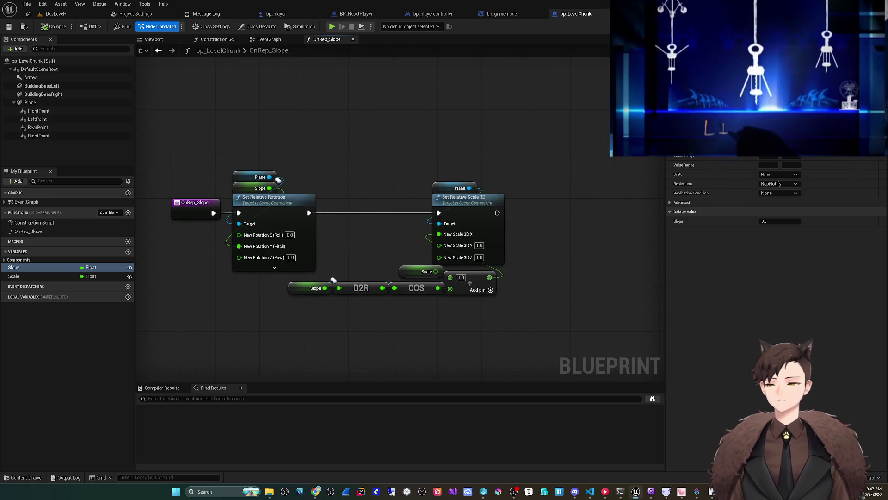
mouse_move(231, 331)
mouse_down()
mouse_move(495, 213)
mouse_move(555, 161)
mouse_up()
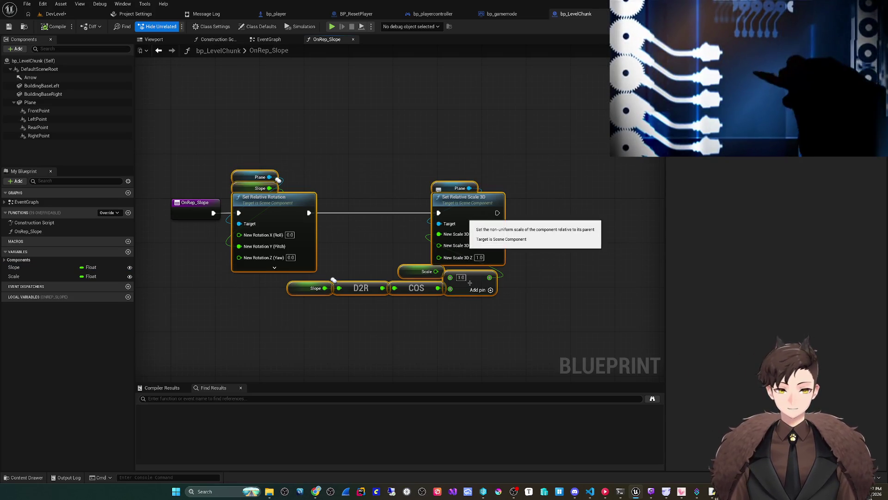
click(333, 280)
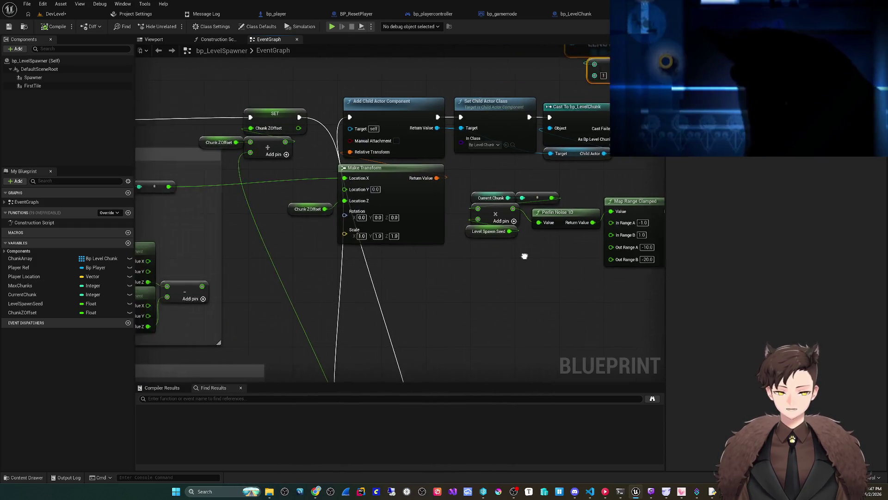
Wire Map Range Clamped's result into the Slope setter and the lower SINd node
mouse_move(524, 256)
mouse_down()
mouse_move(432, 330)
mouse_move(360, 310)
mouse_move(342, 285)
mouse_move(403, 268)
mouse_move(433, 271)
mouse_move(383, 301)
mouse_move(241, 315)
mouse_move(221, 335)
mouse_up()
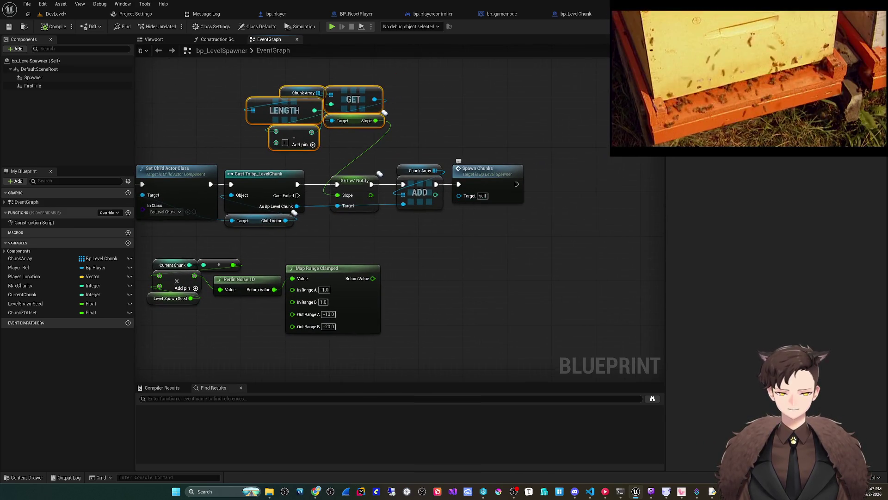
drag(479, 185, 581, 166)
mouse_move(340, 330)
mouse_down()
mouse_move(498, 300)
mouse_move(372, 317)
mouse_up()
right_click(497, 301)
drag(515, 245, 481, 163)
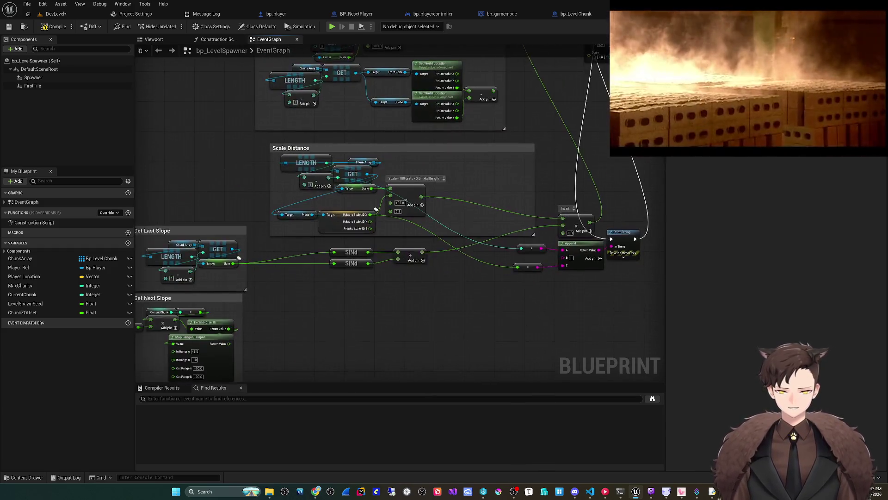
drag(399, 281, 480, 234)
drag(514, 204, 557, 163)
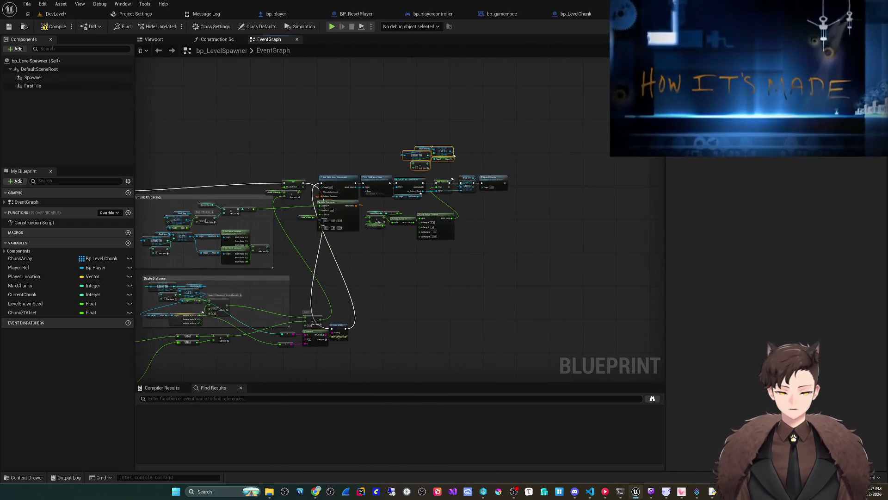
scroll(454, 157, up, 3)
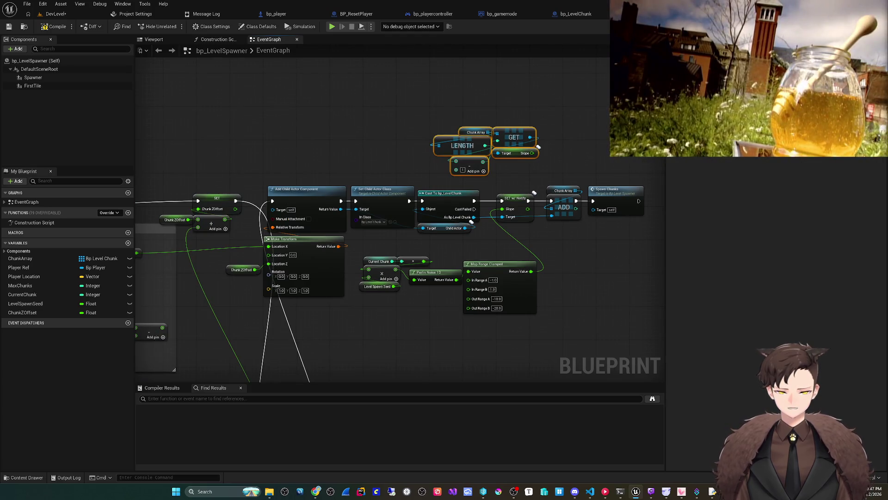
Add a Delay Until Next Tick node and run it after the SET slope node
drag(340, 201, 340, 169)
text(delay)
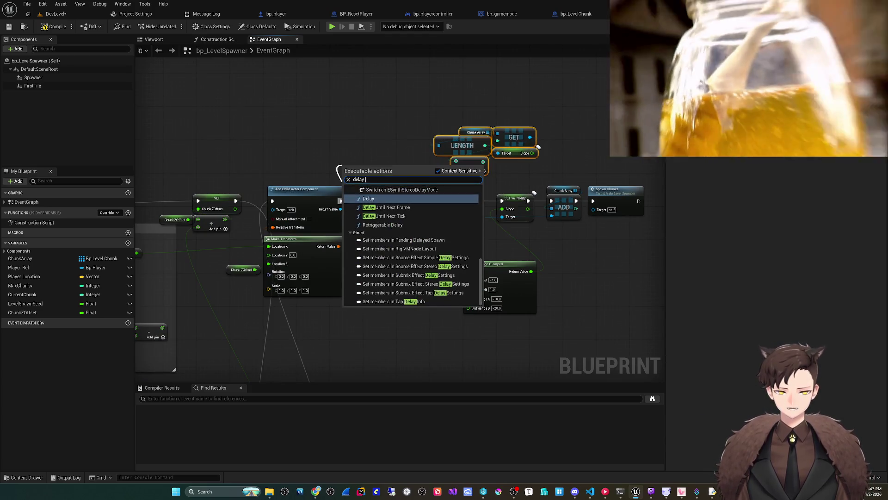
click(384, 216)
scroll(454, 130, up, 1)
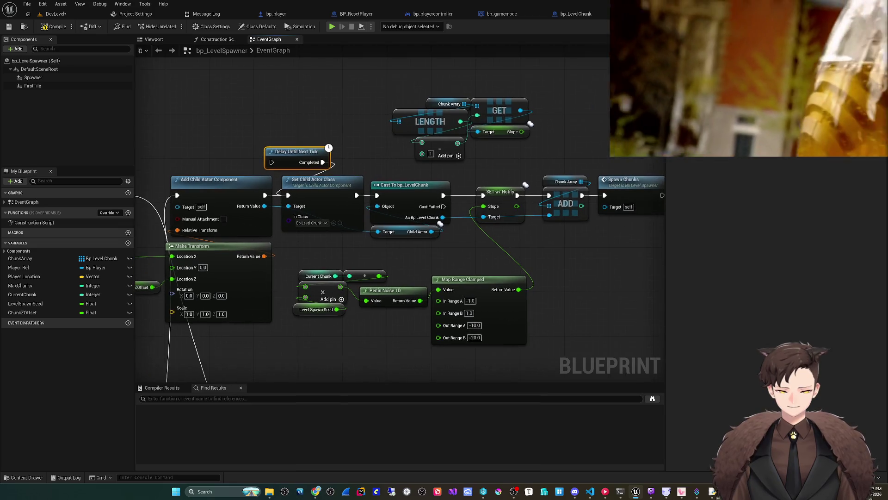
drag(296, 151, 507, 240)
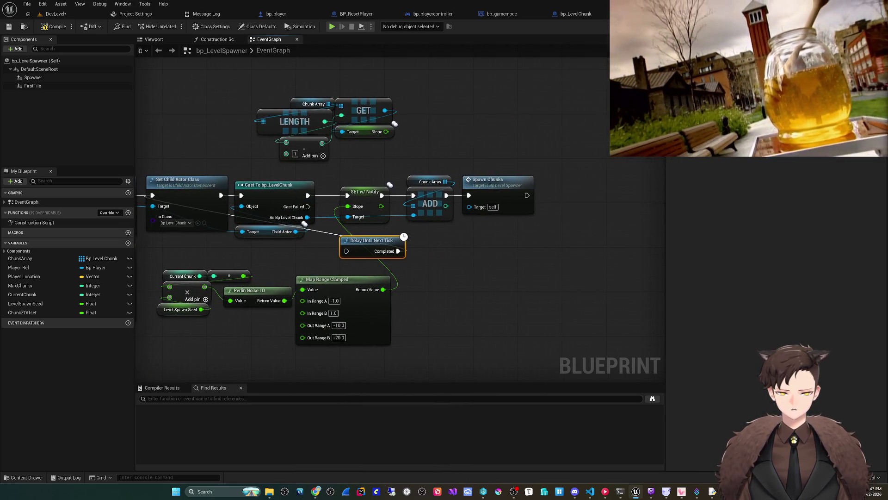
drag(370, 240, 403, 240)
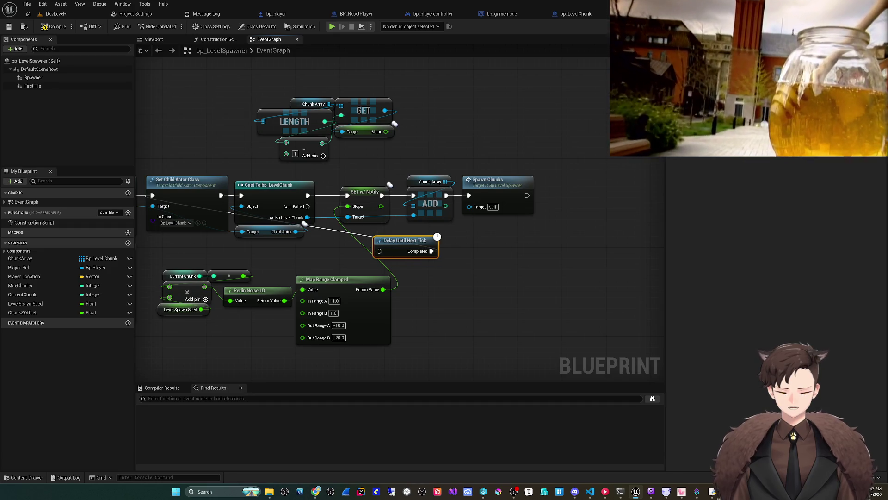
mouse_move(382, 195)
mouse_down()
mouse_move(393, 229)
mouse_move(374, 251)
mouse_move(625, 223)
mouse_move(415, 196)
mouse_up()
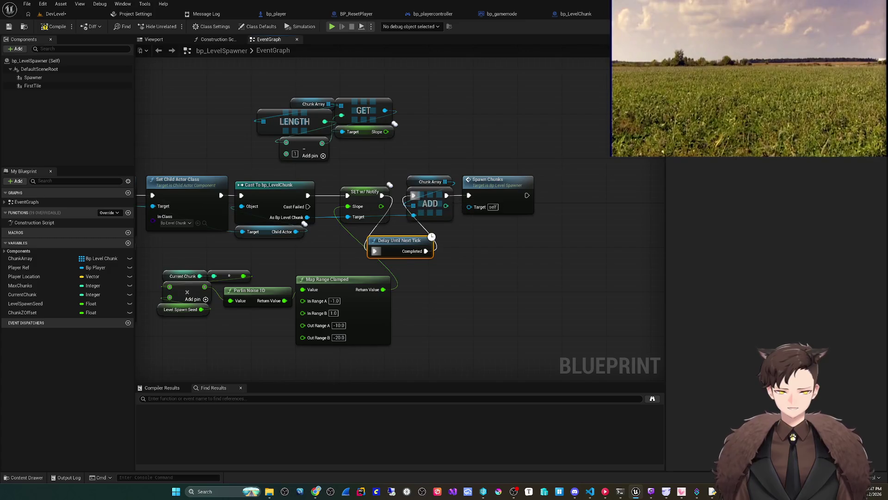
click(55, 14)
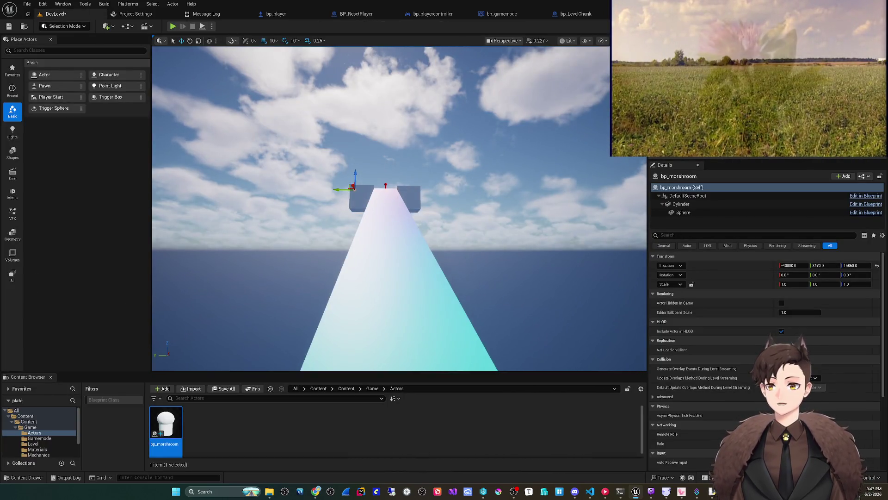
Play the level to see the printed slope values, then return to bp_LevelSpawner's EventGraph
click(27, 4)
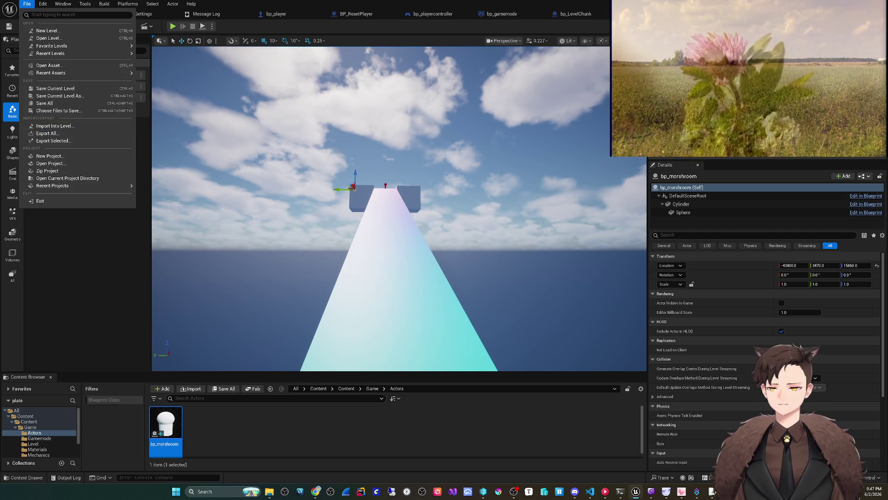
key(Escape)
click(173, 26)
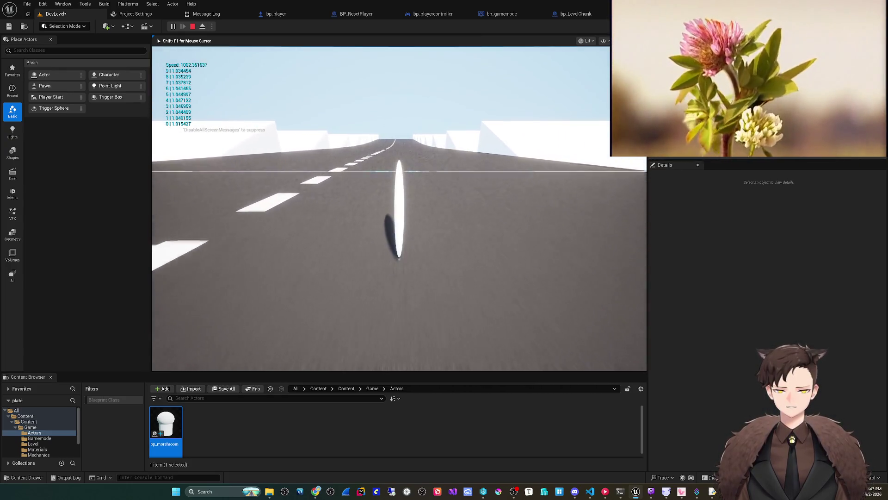
key(Escape)
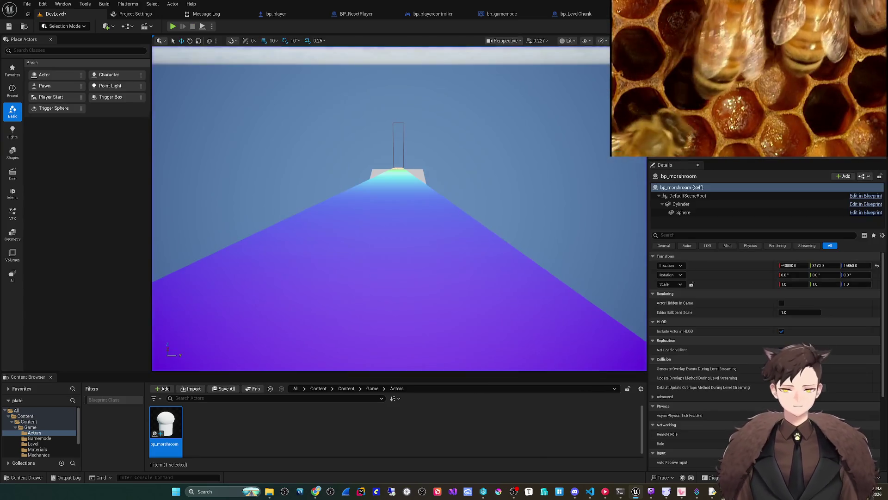
key(f)
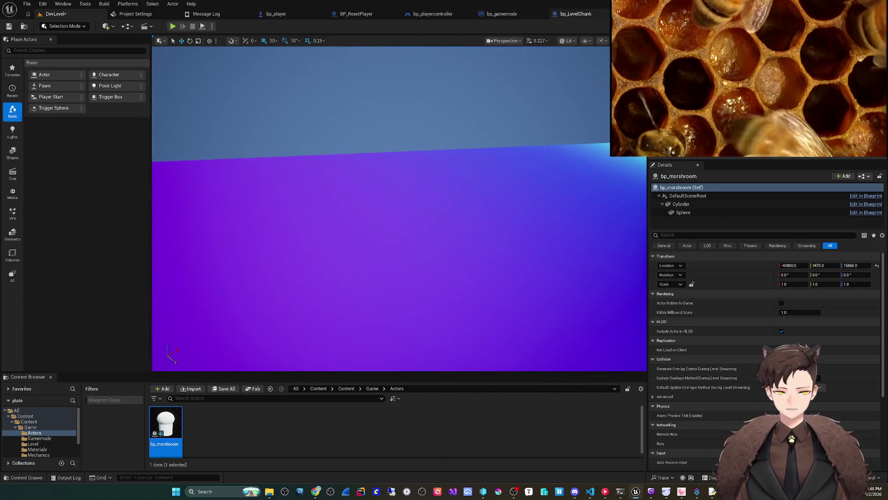
click(575, 14)
key(ctrl+Tab)
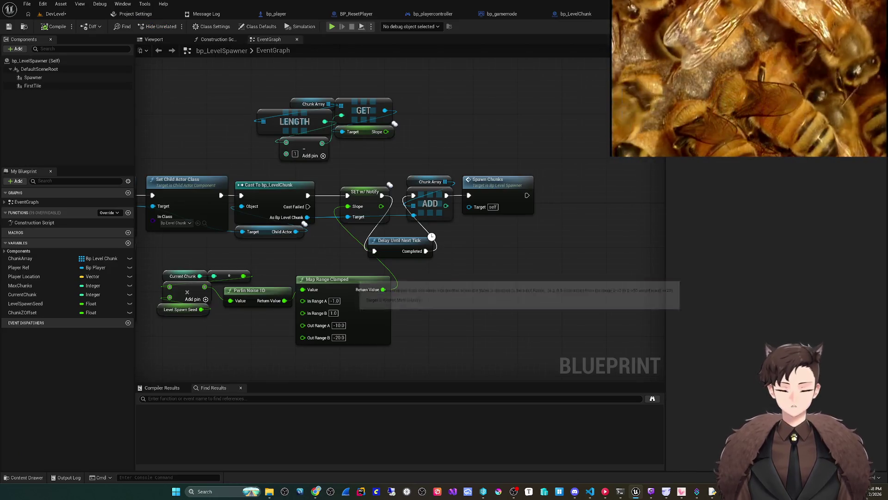
scroll(258, 315, down, 3)
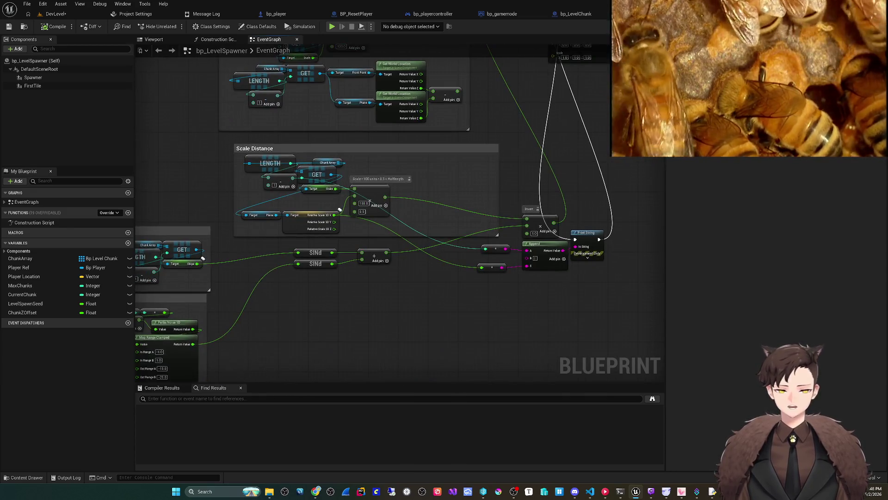
Try an Add node off Slope, then delete it and cancel the Current Chunk wire
scroll(411, 297, up, 3)
mouse_move(411, 297)
mouse_down()
mouse_move(357, 326)
mouse_move(294, 380)
mouse_move(254, 392)
mouse_up()
mouse_move(298, 202)
mouse_down()
mouse_move(327, 205)
mouse_move(334, 217)
mouse_move(389, 198)
mouse_up()
text(+)
key(Return)
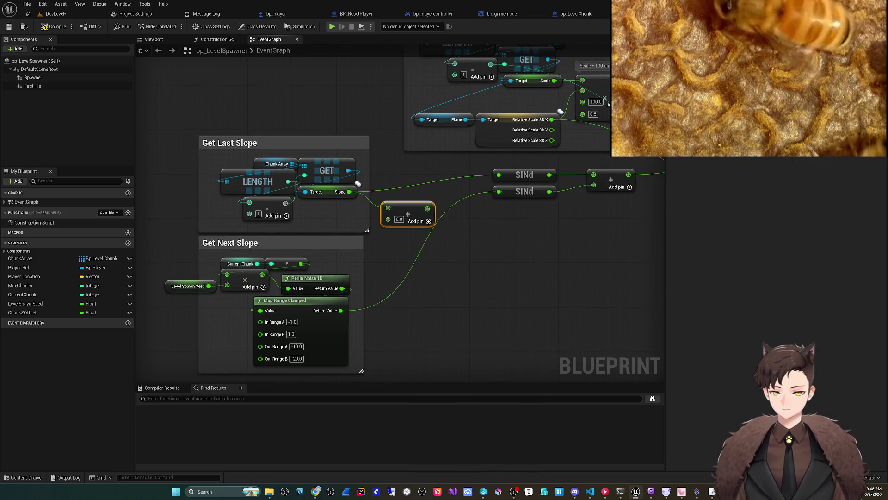
key(Delete)
drag(271, 263, 381, 247)
click(242, 262)
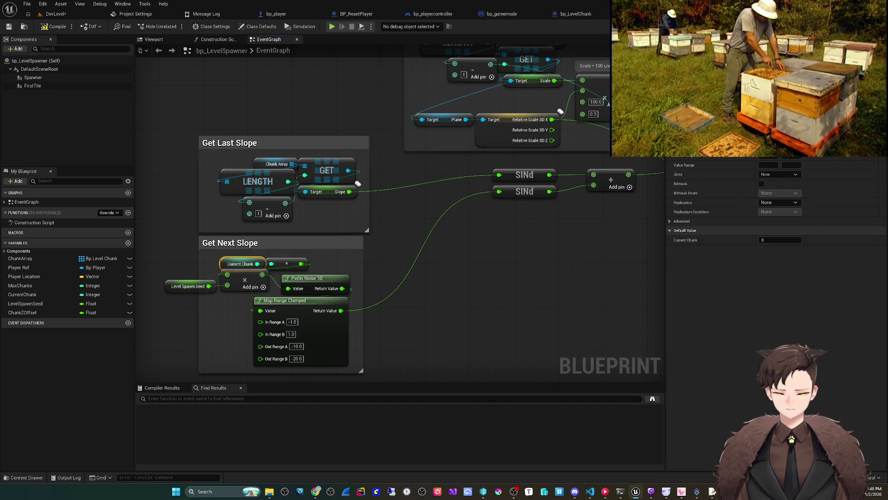
Multiply Current Chunk by 2 with an integer Multiply node
drag(257, 264, 398, 228)
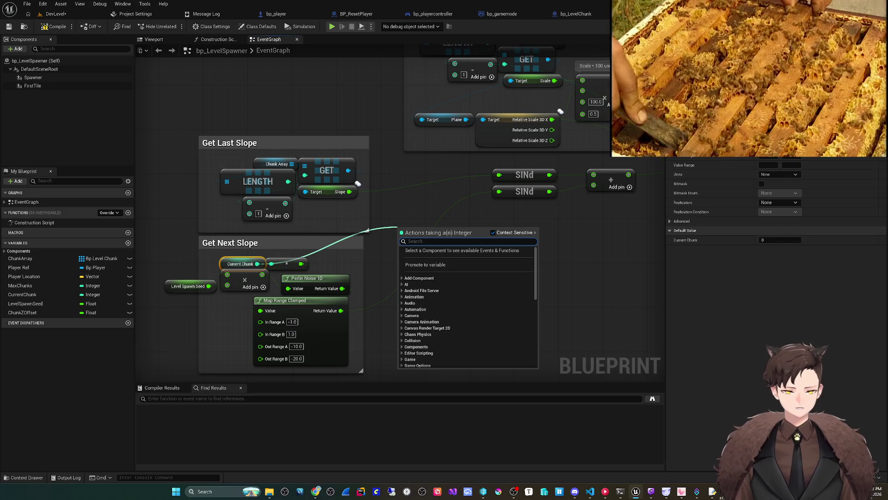
text(*)
key(Return)
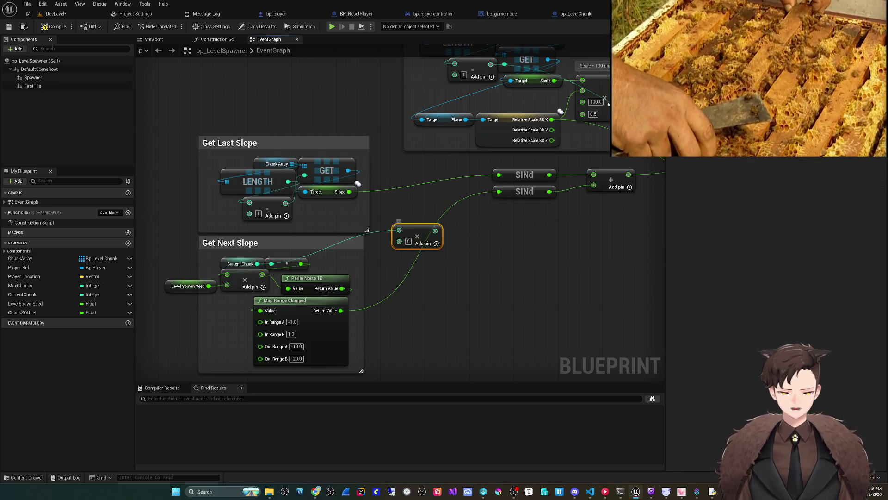
text(2)
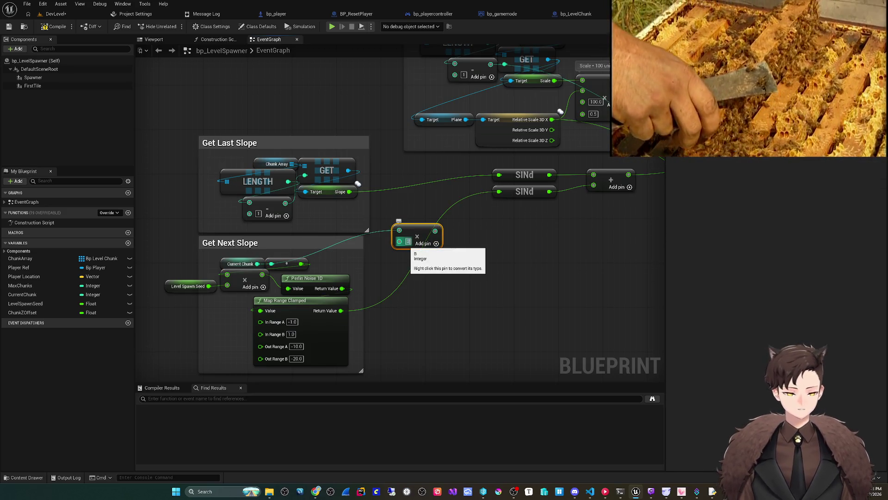
Add the doubled chunk value to the last Slope and feed the sum into the lower SINd
drag(349, 192, 455, 196)
text(+)
key(Return)
mouse_move(434, 230)
mouse_down()
mouse_move(466, 208)
mouse_move(450, 237)
mouse_up()
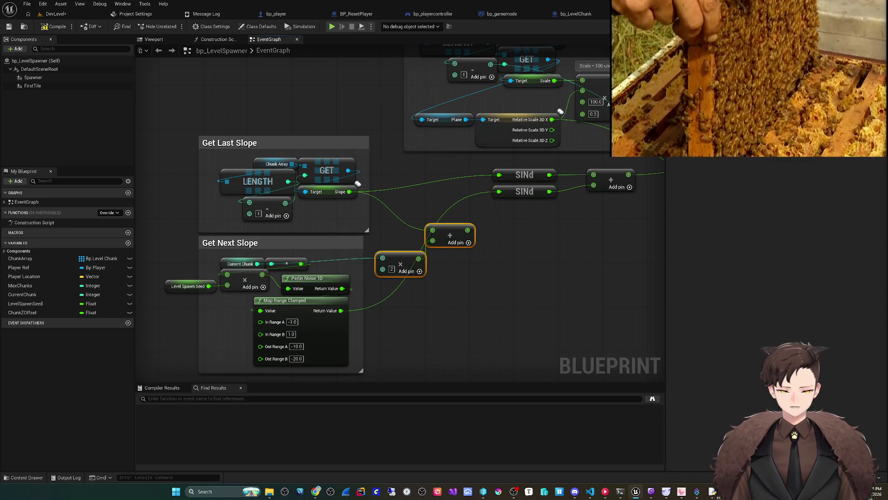
click(508, 287)
drag(508, 286, 468, 298)
drag(426, 241, 457, 203)
scroll(316, 195, down, 2)
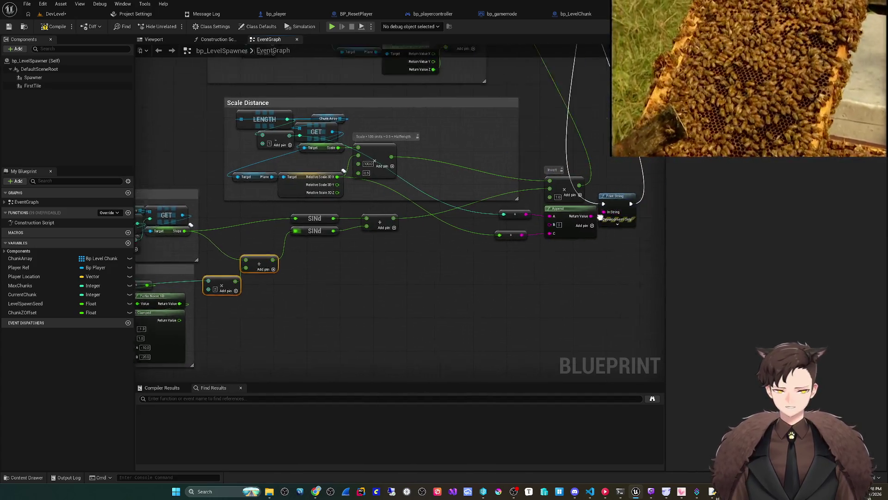
Paste a copy of the Multiply and Add nodes, feeding them last Slope and Current Chunk
mouse_move(416, 139)
mouse_down()
mouse_move(379, 169)
mouse_move(354, 245)
mouse_move(325, 287)
mouse_up()
key(ctrl+v)
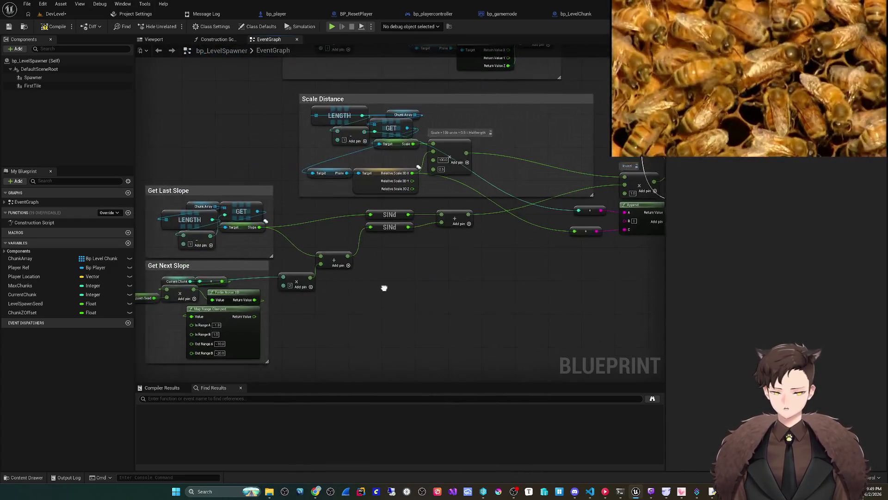
drag(382, 288, 453, 284)
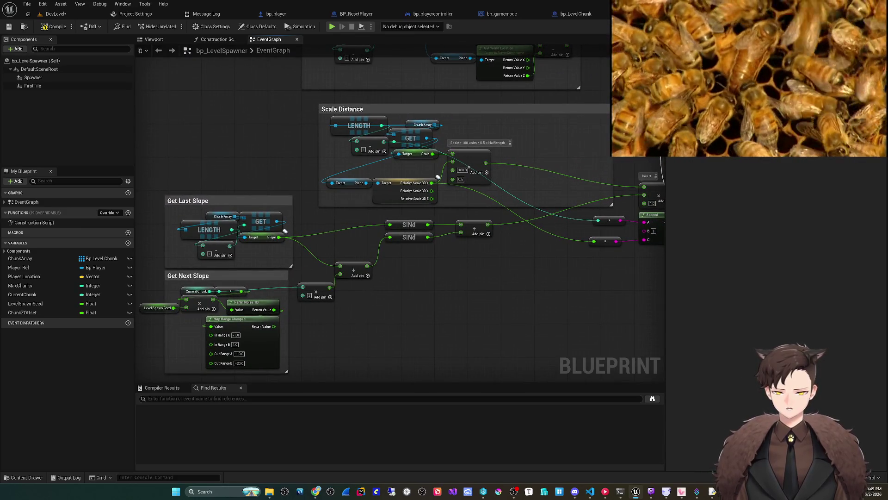
mouse_move(438, 177)
mouse_down()
mouse_move(283, 279)
mouse_move(118, 370)
mouse_up()
scroll(416, 208, up, 2)
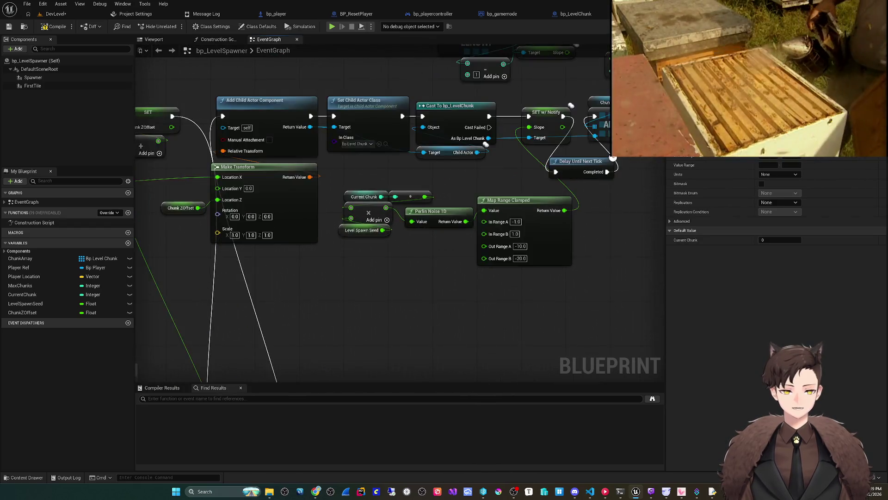
drag(416, 208, 338, 265)
drag(477, 111, 523, 118)
mouse_move(60, 296)
mouse_down()
mouse_move(442, 135)
mouse_move(521, 127)
mouse_up()
click(462, 143)
mouse_move(522, 191)
mouse_down()
mouse_move(484, 229)
mouse_move(439, 234)
mouse_move(383, 267)
mouse_move(438, 186)
mouse_up()
Connect the summed slope output into the SET w/ Notify Slope pin
scroll(547, 131, down, 5)
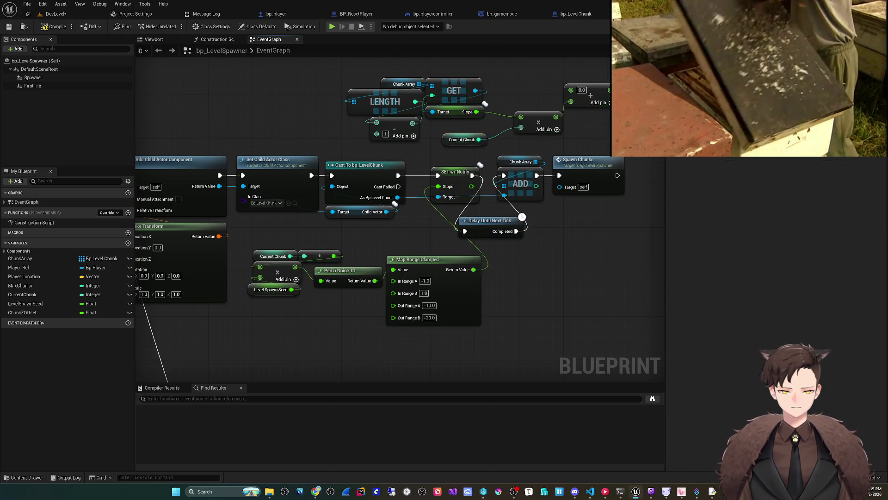
scroll(352, 243, up, 4)
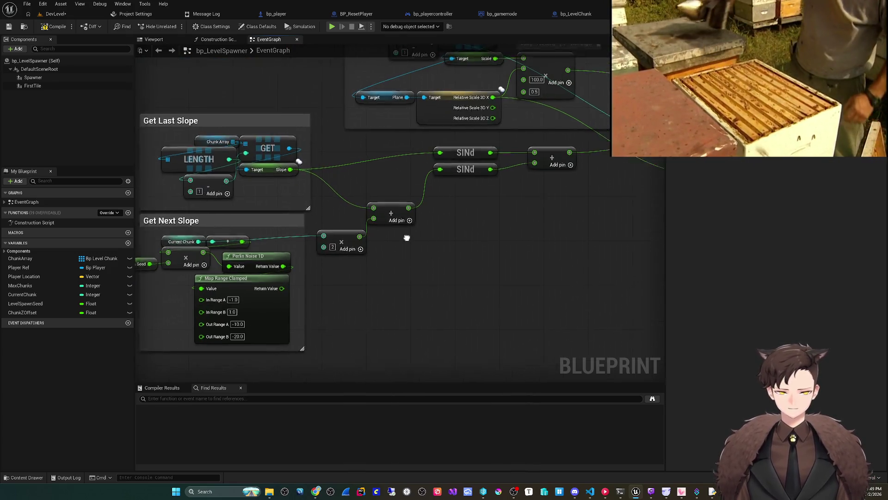
scroll(332, 271, down, 2)
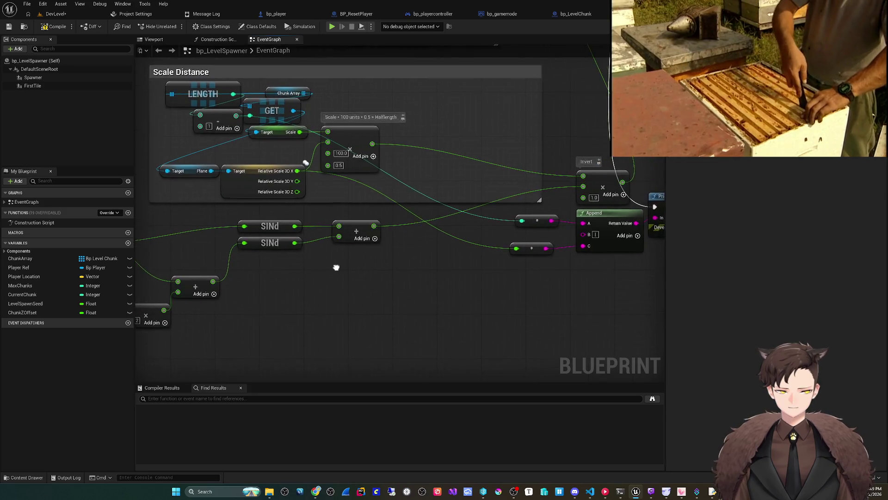
scroll(463, 231, up, 2)
drag(514, 212, 200, 351)
scroll(500, 220, down, 2)
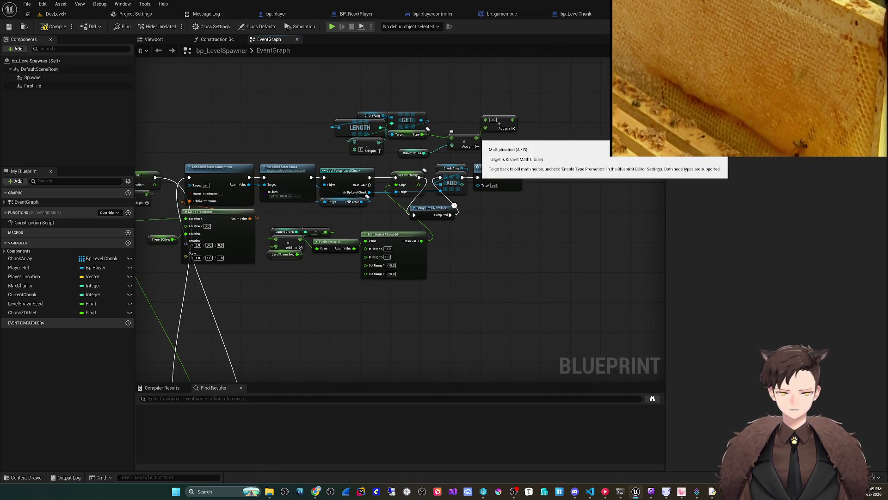
scroll(499, 124, down, 3)
mouse_move(499, 123)
mouse_down()
mouse_move(515, 165)
mouse_move(301, 291)
mouse_up()
scroll(244, 242, up, 2)
drag(244, 241, 365, 190)
scroll(385, 164, up, 2)
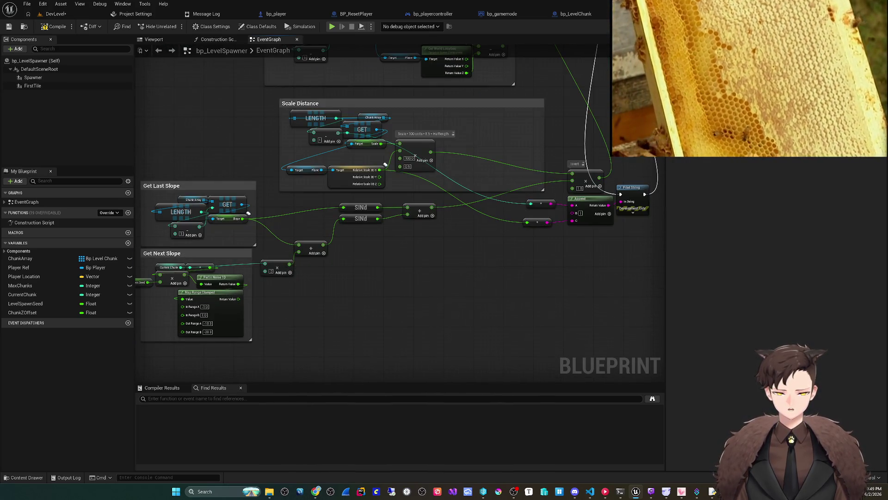
scroll(385, 164, down, 3)
drag(425, 214, 398, 232)
scroll(374, 239, up, 3)
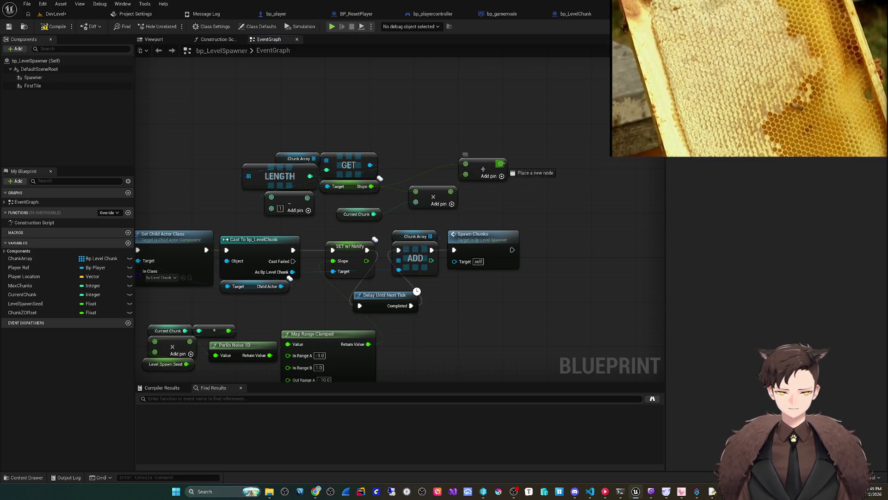
mouse_move(381, 241)
mouse_down()
mouse_move(342, 268)
mouse_move(394, 217)
mouse_up()
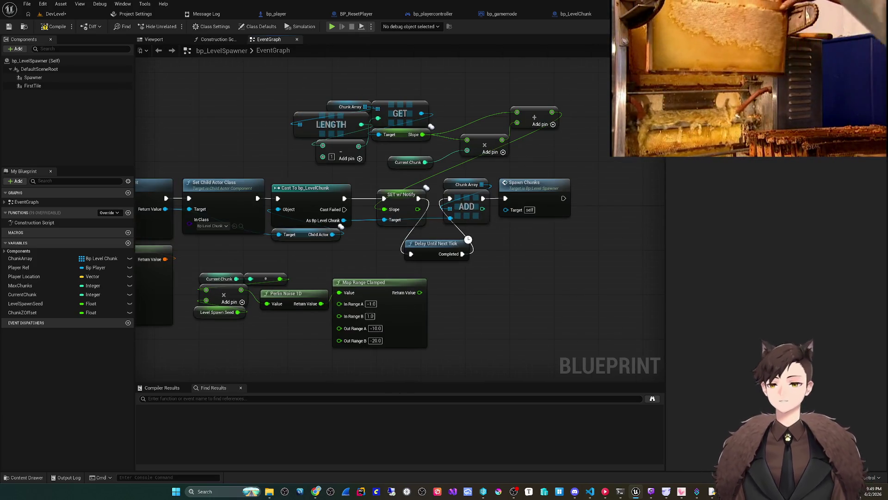
click(56, 14)
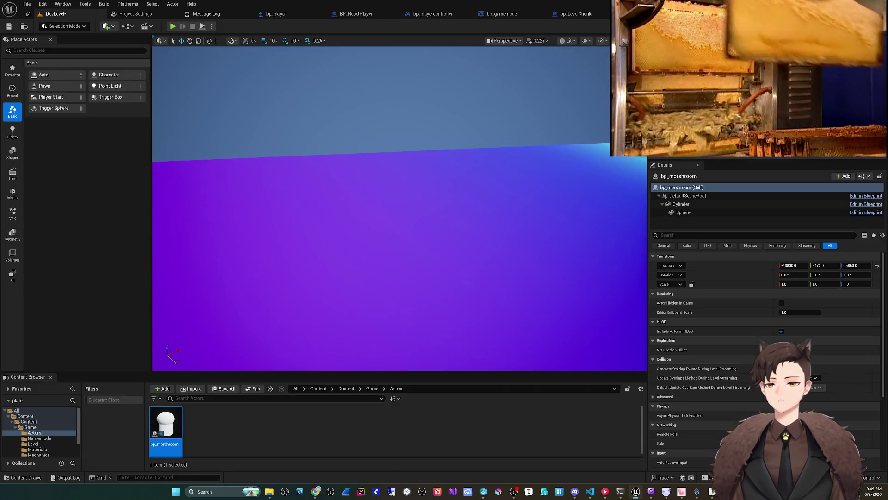
Play-test, eject with F8 to inspect the sloped chunks, then end the session
key(alt+p)
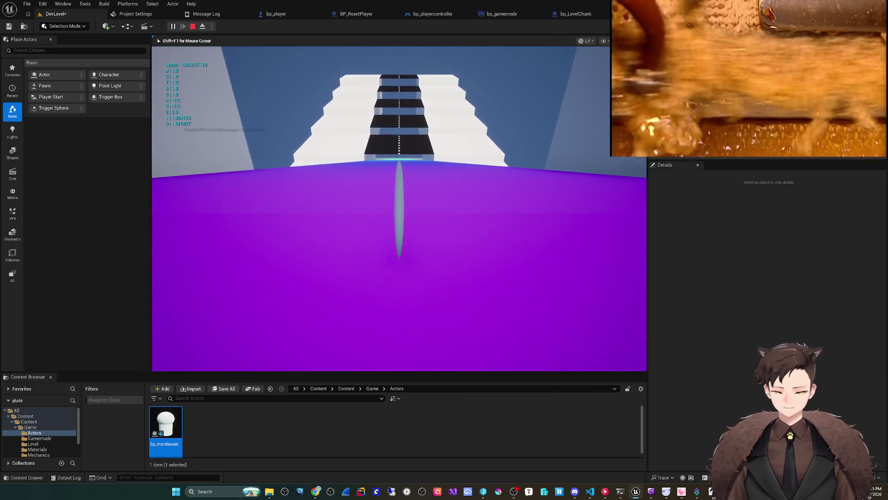
key(F8)
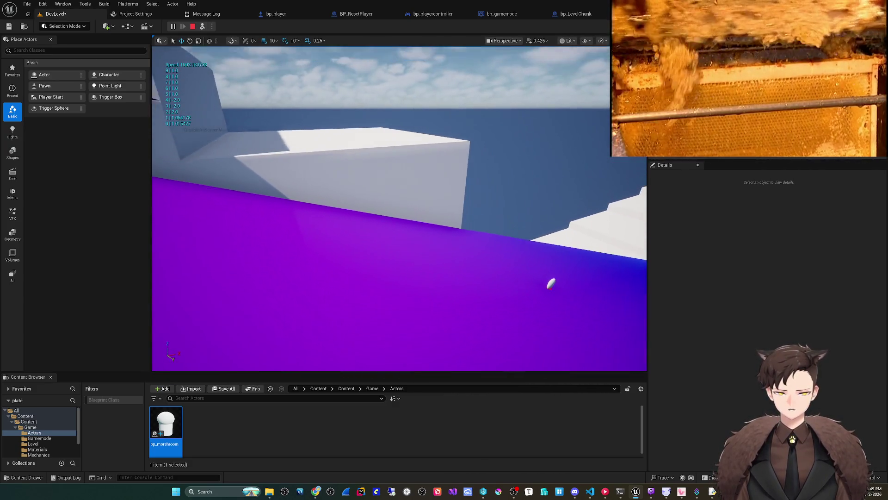
scroll(399, 208, up, 3)
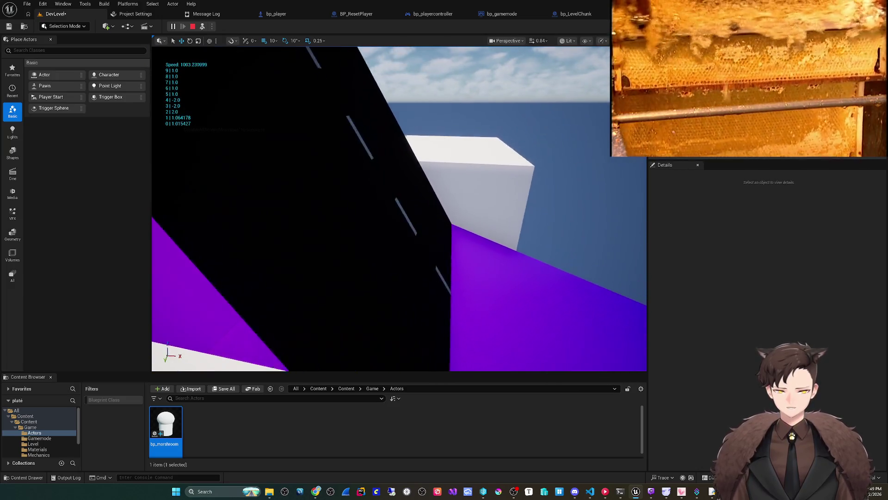
click(178, 78)
key(ctrl+e)
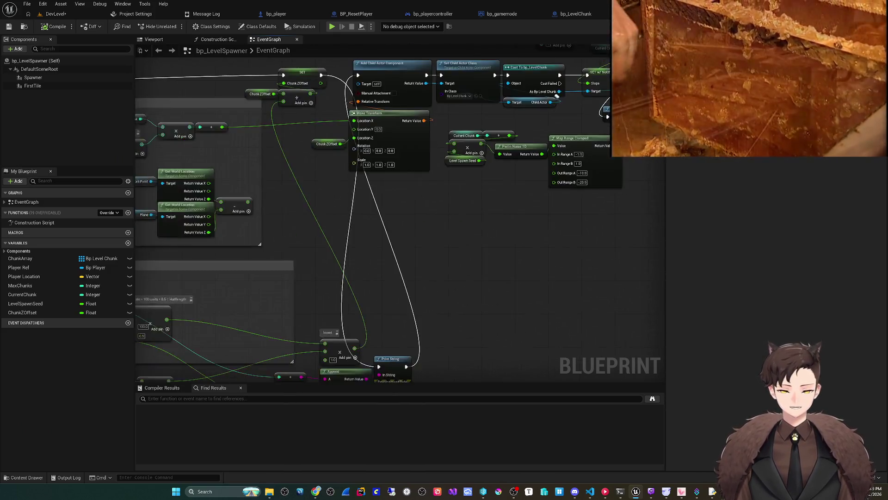
Review the Get Last Slope, Get Next Slope and chunk-spawning nodes, then launch a play test
mouse_move(259, 296)
mouse_down()
mouse_move(363, 292)
mouse_move(367, 302)
mouse_up()
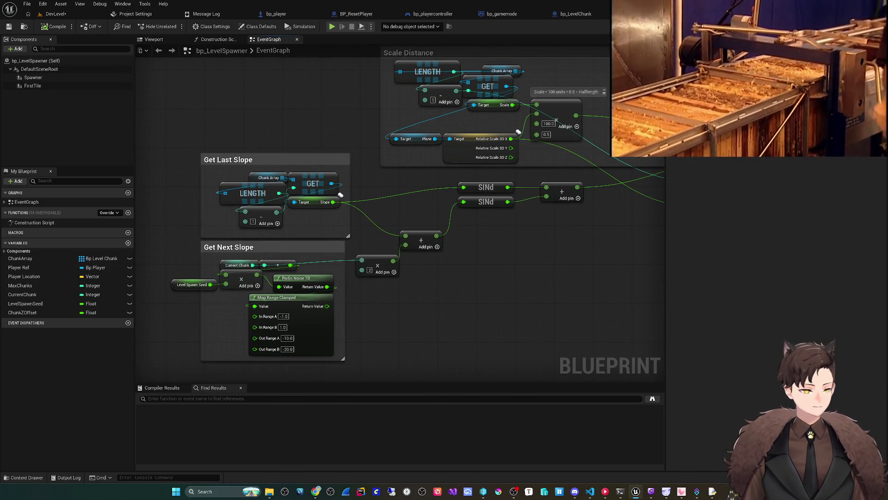
drag(400, 301, 353, 313)
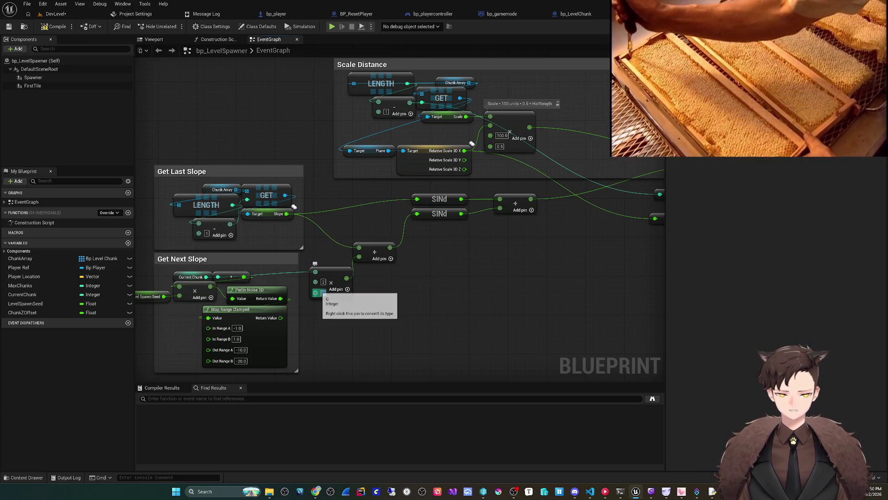
scroll(323, 293, down, 4)
scroll(440, 224, up, 2)
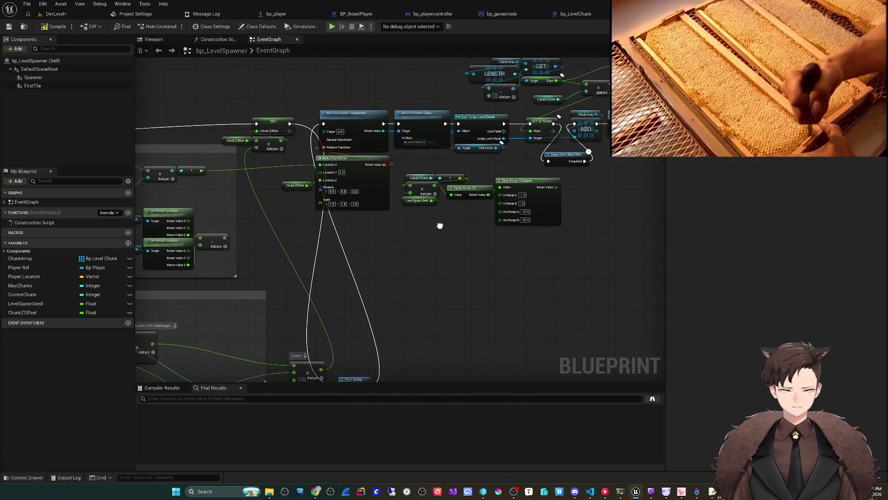
drag(370, 231, 298, 286)
scroll(517, 206, up, 2)
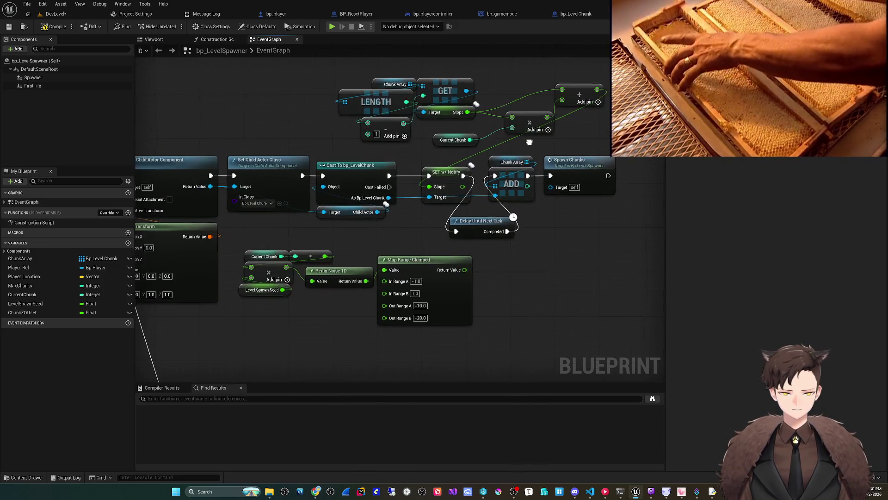
drag(517, 206, 457, 252)
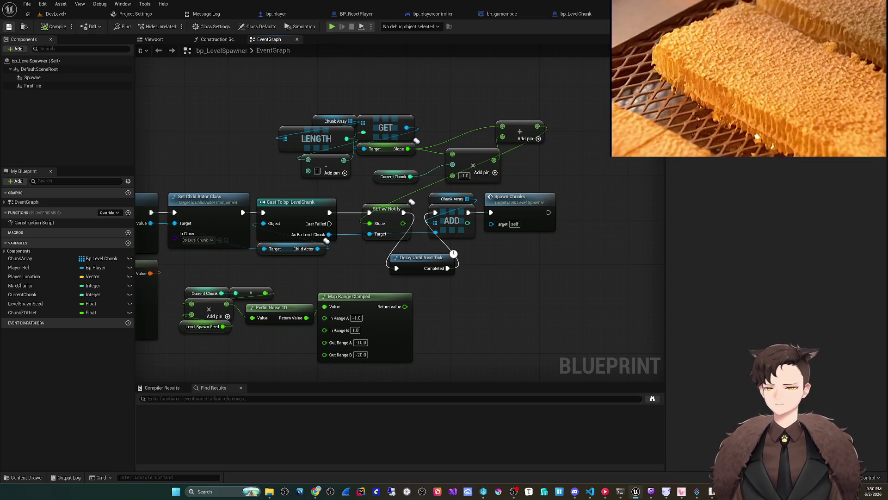
key(alt+p)
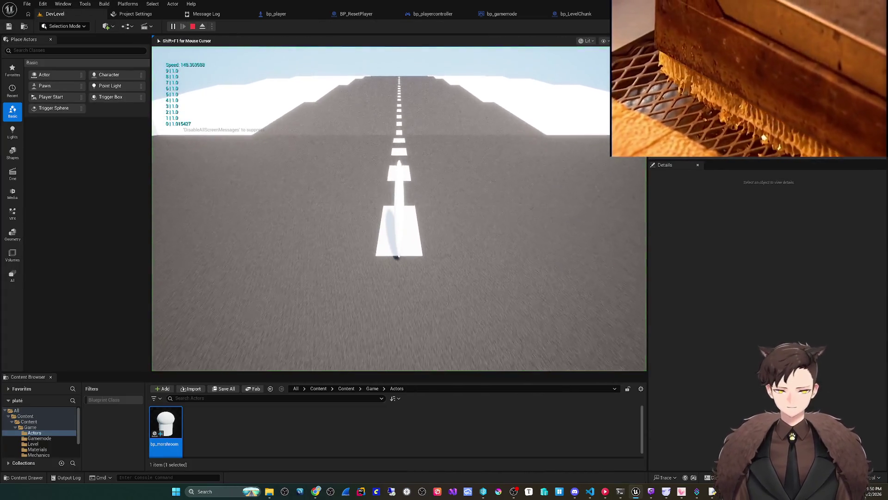
Eject with F8 to inspect the regenerated road, then stop the play test
key(F8)
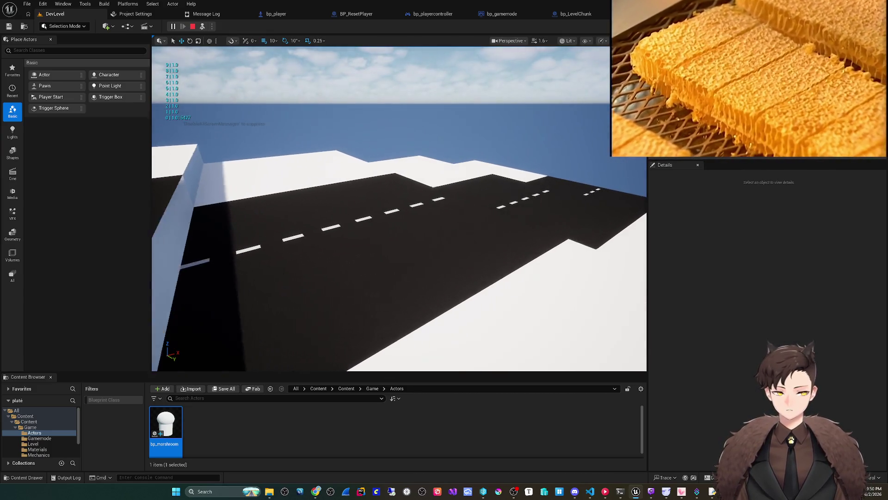
key(Escape)
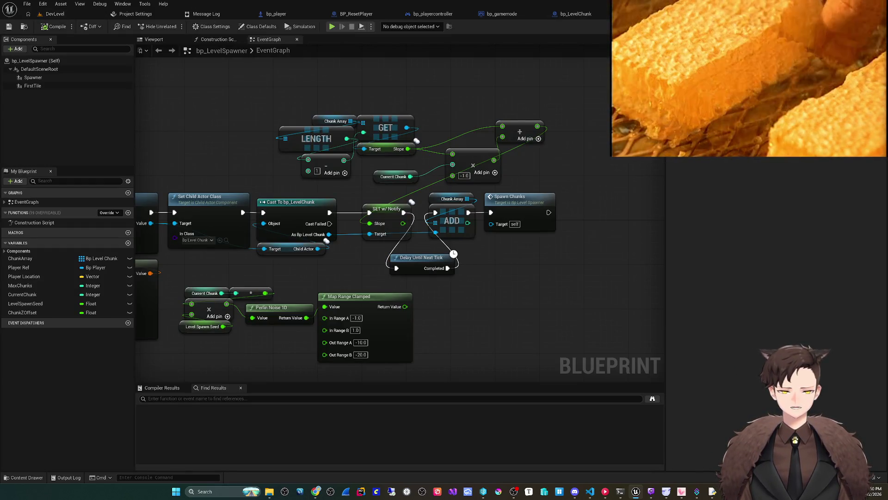
Add a Print String after the chunk ADD showing the Multiply result, and play-test it
scroll(346, 260, down, 1)
drag(345, 260, 354, 256)
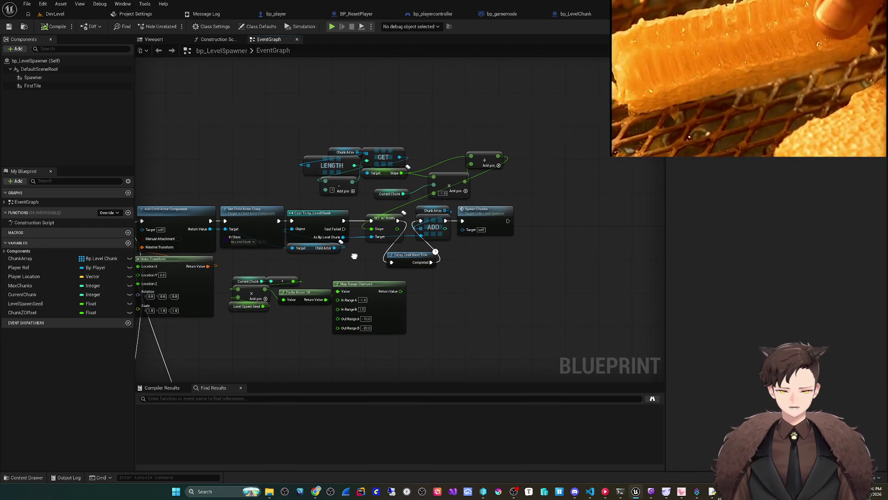
scroll(354, 256, up, 1)
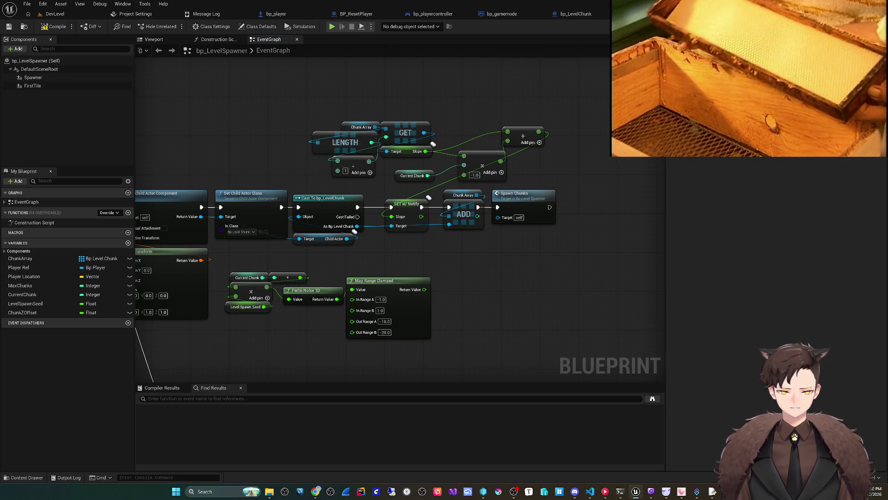
scroll(337, 280, down, 2)
mouse_move(337, 281)
mouse_down()
mouse_move(466, 249)
mouse_move(448, 258)
mouse_move(310, 225)
mouse_up()
scroll(465, 249, up, 3)
mouse_move(366, 236)
mouse_down()
mouse_move(477, 175)
mouse_move(513, 142)
mouse_up()
text(print string)
key(Return)
mouse_move(391, 183)
mouse_down()
mouse_move(478, 186)
mouse_move(500, 164)
mouse_up()
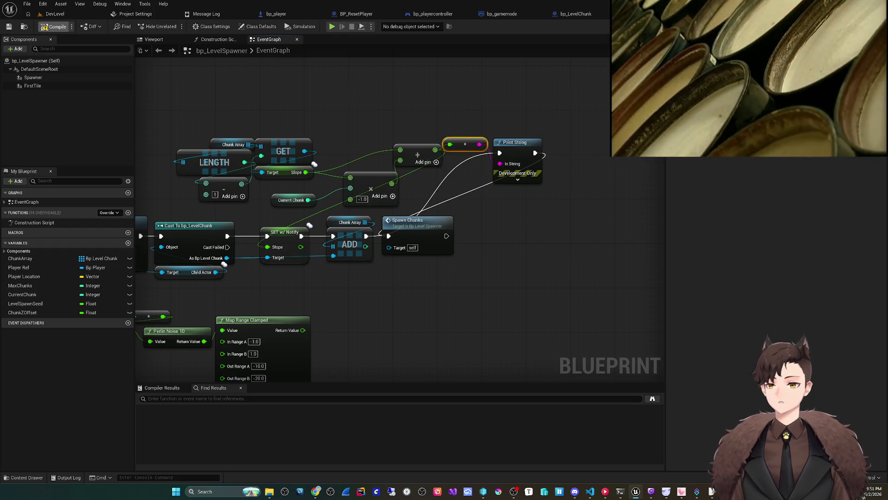
key(alt+p)
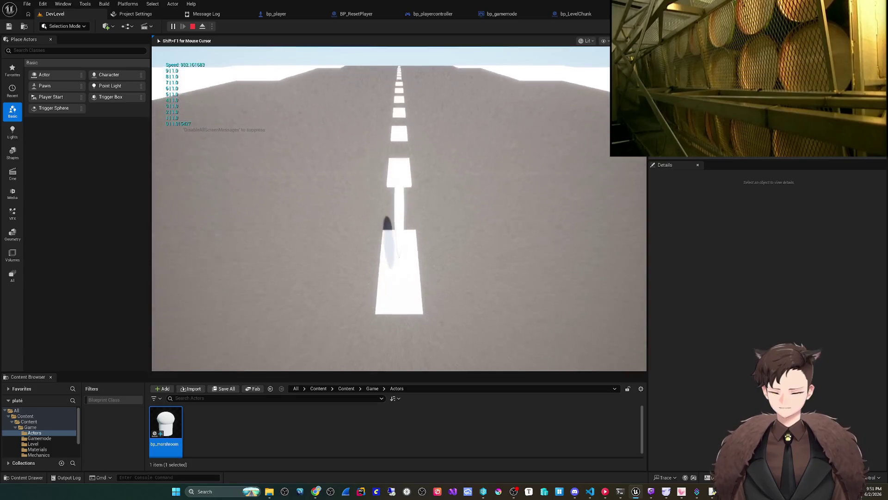
key(Escape)
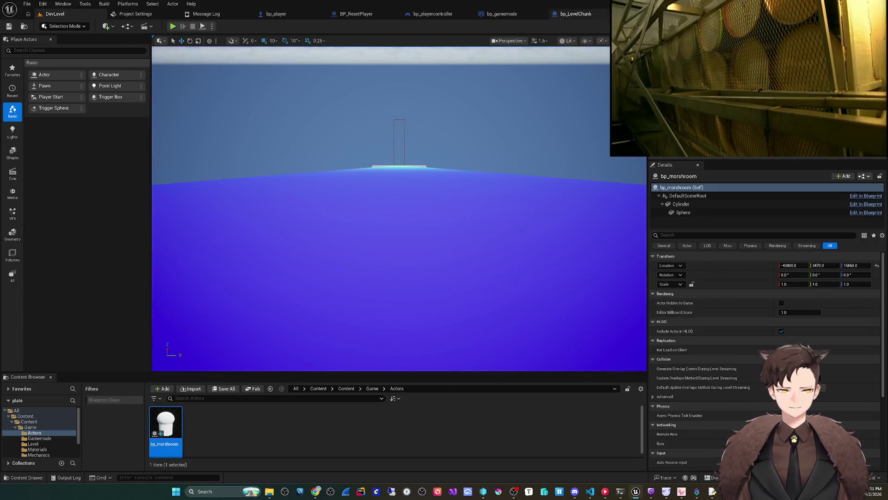
Check the Current Chunk variable's default value and follow its wire through the graph
scroll(555, 96, down, 3)
scroll(555, 96, up, 4)
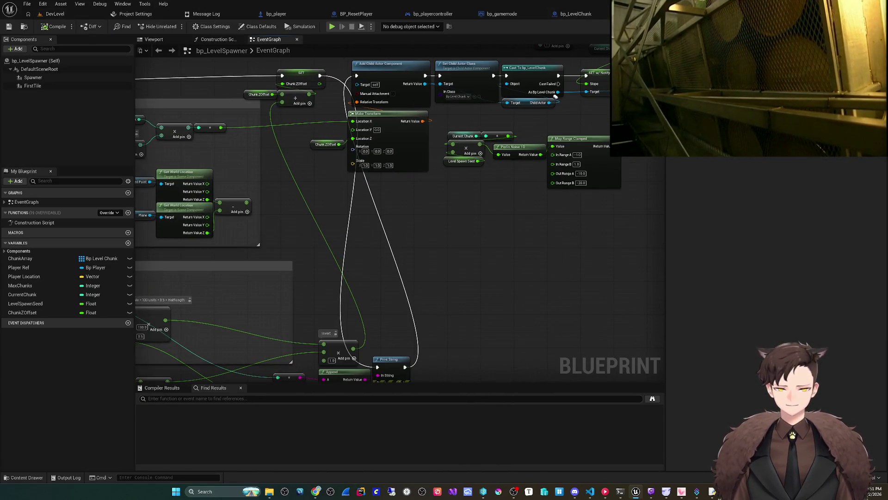
mouse_move(556, 96)
mouse_down()
mouse_move(426, 208)
mouse_move(396, 294)
mouse_up()
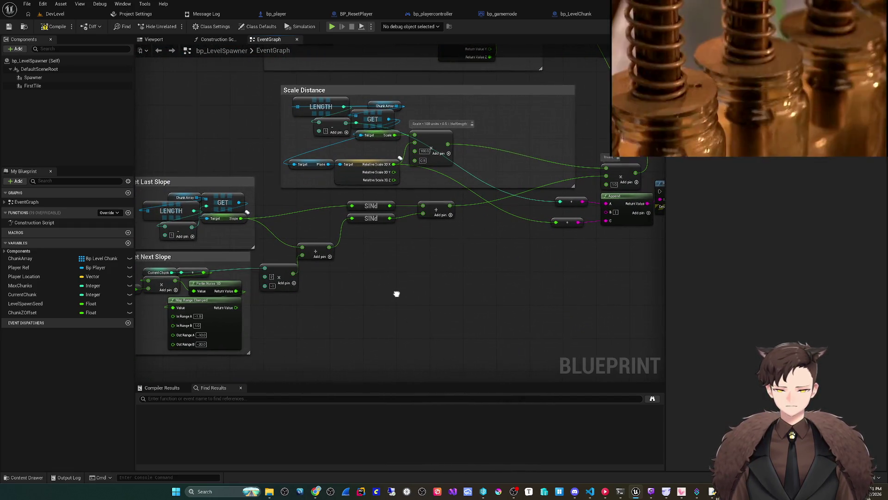
scroll(397, 293, up, 3)
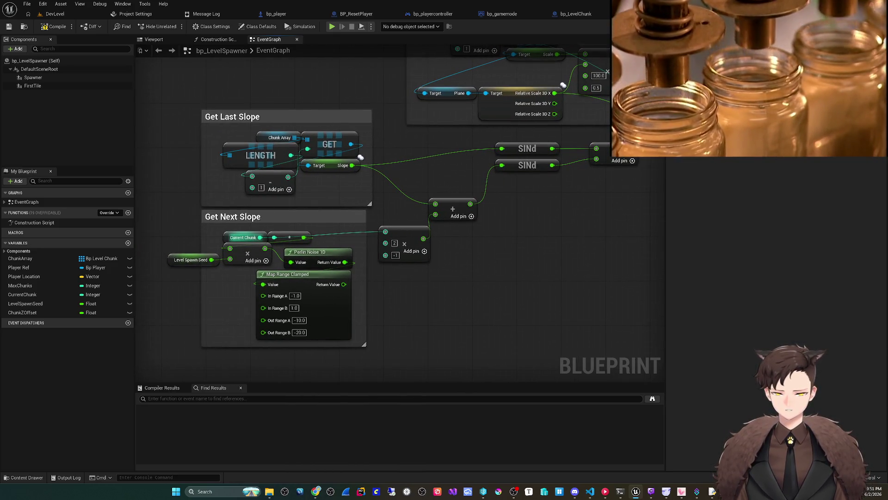
click(238, 237)
drag(229, 237, 278, 259)
drag(362, 256, 305, 279)
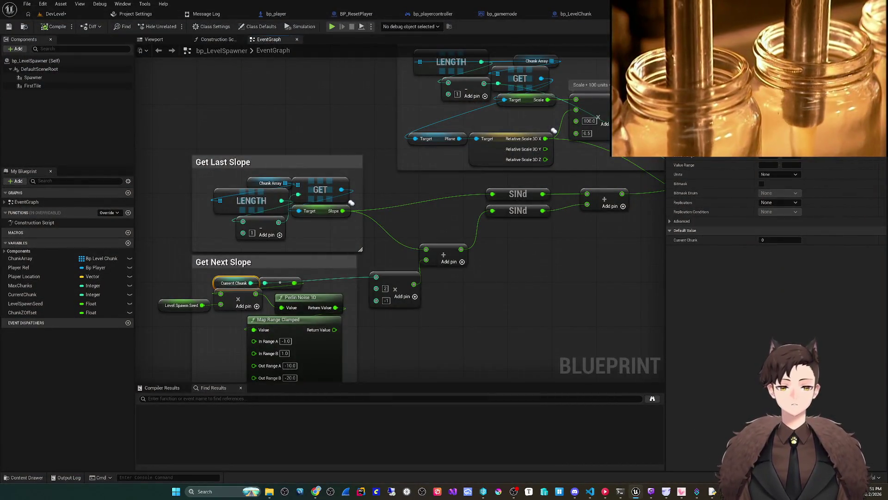
drag(370, 323, 370, 311)
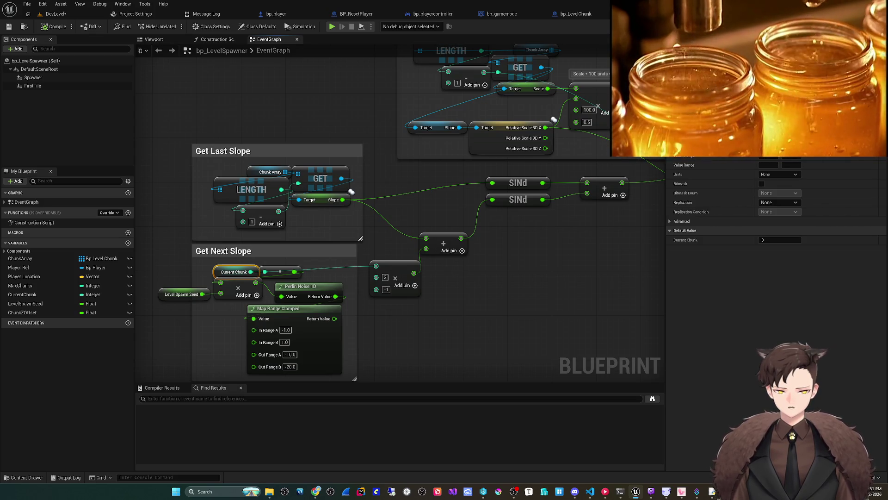
scroll(352, 191, down, 3)
scroll(432, 293, up, 2)
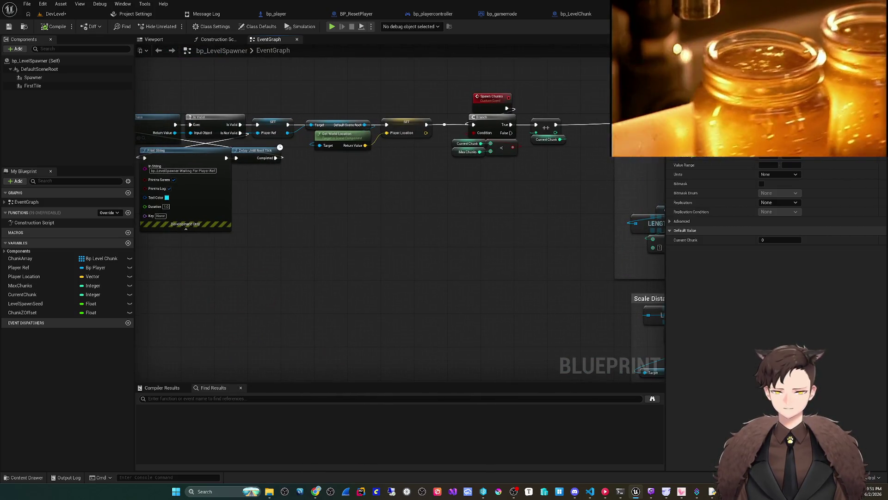
Try adding an Increment Int (++) node after Current Chunk, then undo it
drag(285, 155, 378, 154)
drag(509, 219, 343, 222)
scroll(418, 219, up, 3)
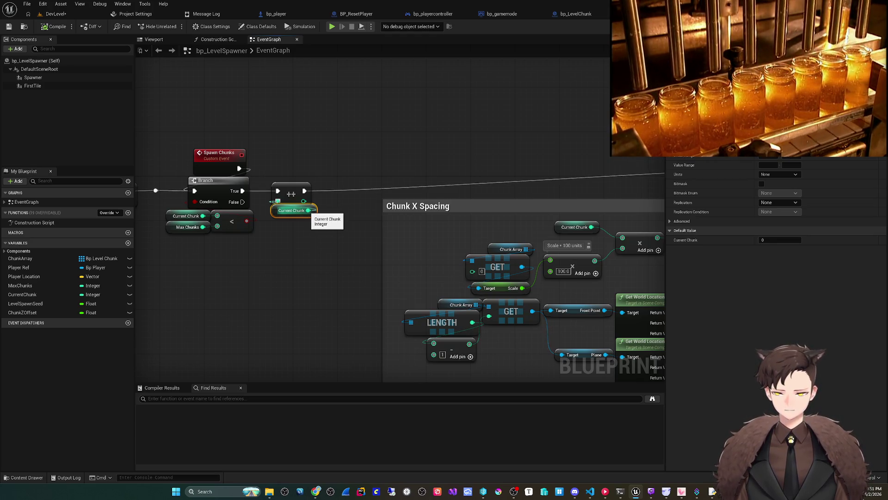
drag(309, 210, 288, 248)
text(++)
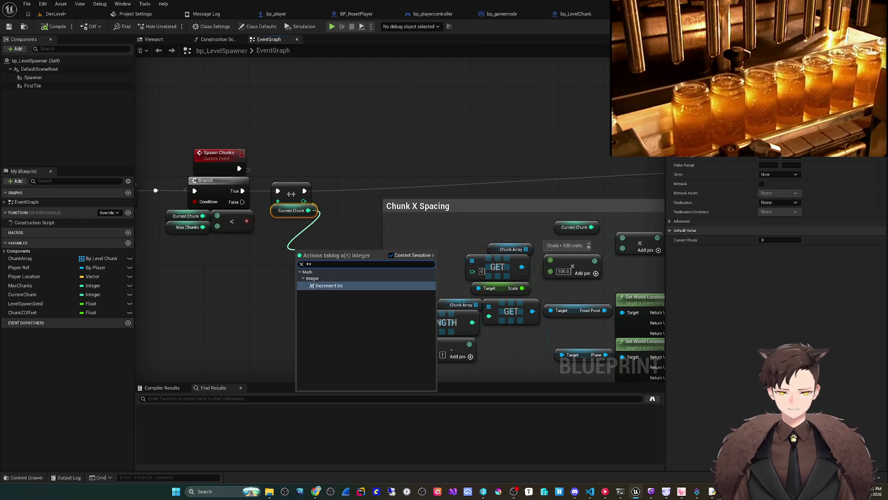
key(Return)
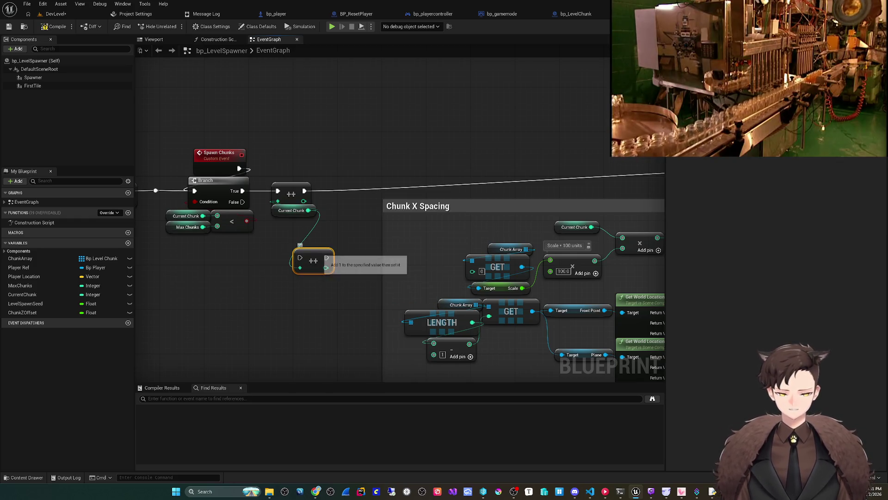
key(ctrl+z)
right_click(318, 233)
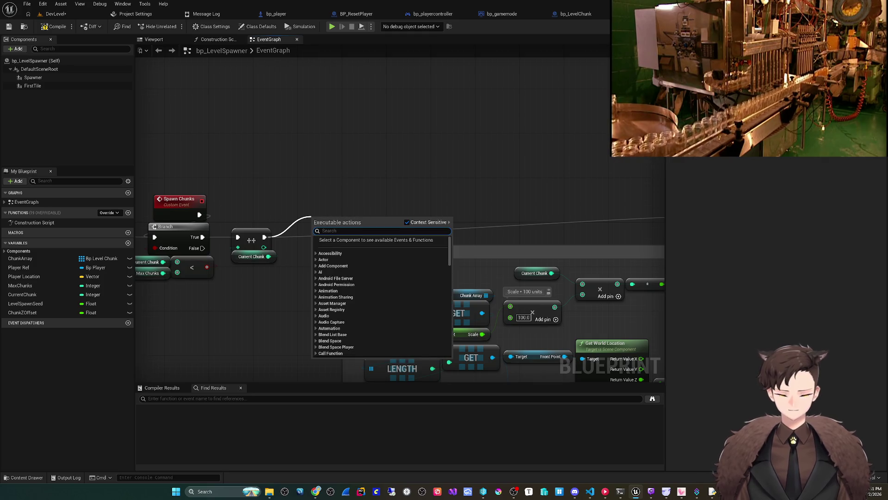
key(Escape)
Add an Append node from Print String's In String pin
scroll(323, 231, down, 3)
mouse_move(601, 208)
mouse_down()
mouse_move(338, 208)
mouse_move(521, 190)
mouse_up()
scroll(278, 254, up, 2)
drag(445, 213, 440, 213)
text(append)
key(Return)
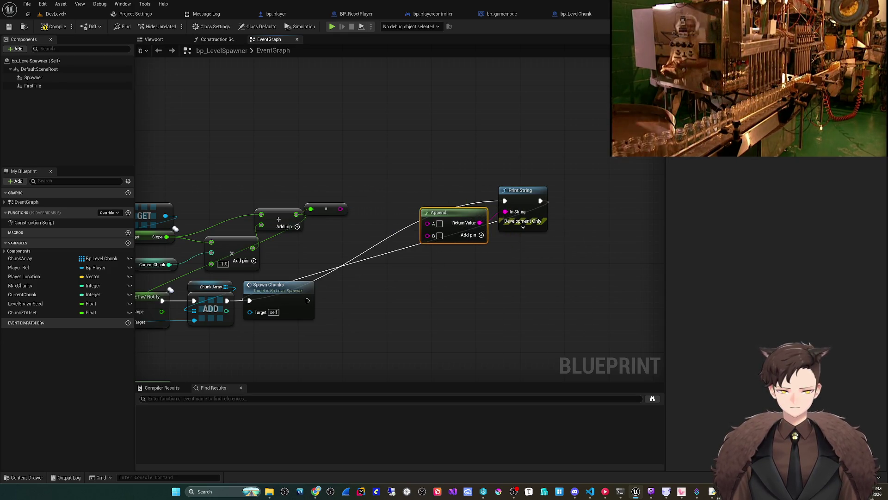
Feed Current Chunk into Append's A input and the converted value into its C input
drag(370, 277, 456, 263)
drag(256, 250, 417, 227)
mouse_move(509, 214)
mouse_down()
mouse_move(513, 209)
mouse_move(484, 184)
mouse_up()
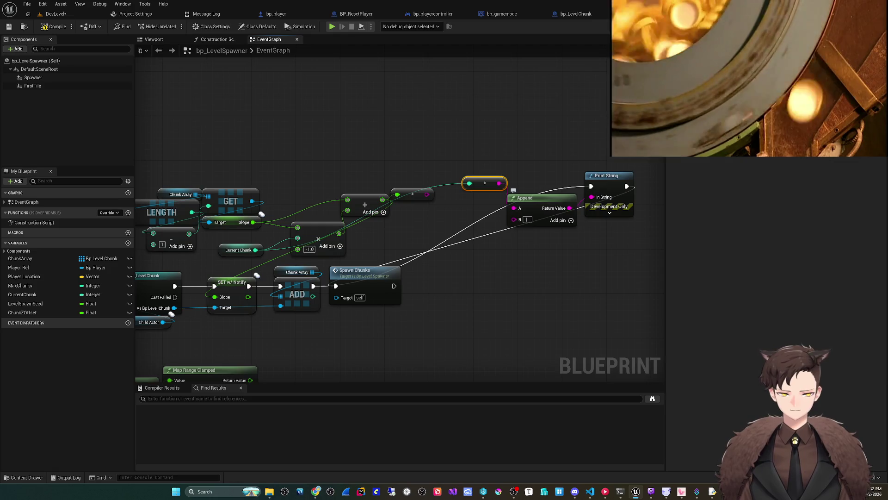
drag(426, 193, 513, 231)
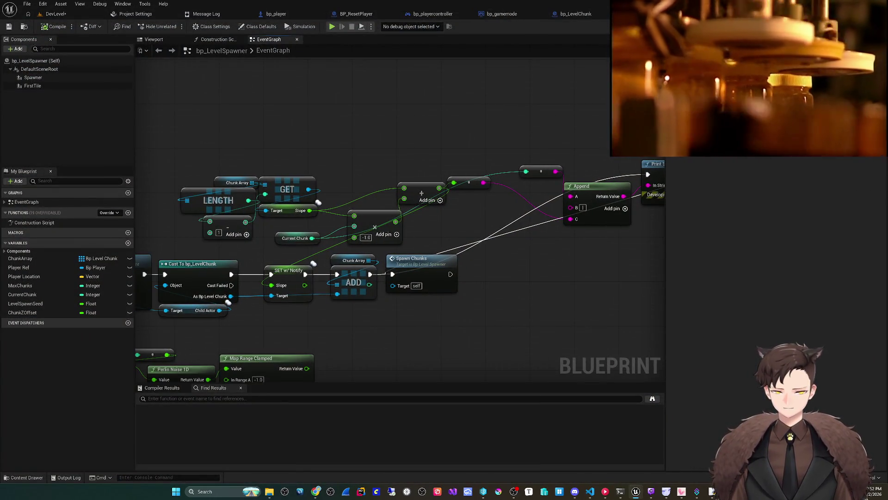
Reconnect Current Chunk to the multiply node's first input
drag(293, 246, 312, 249)
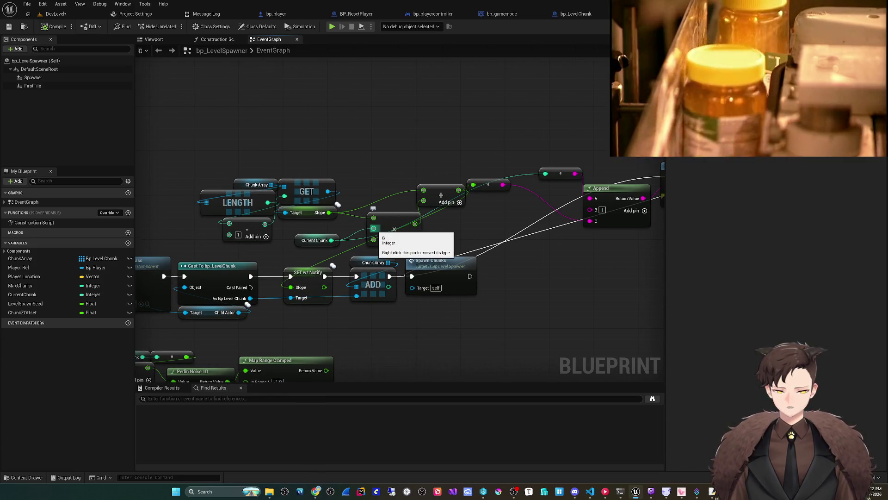
drag(374, 228, 374, 218)
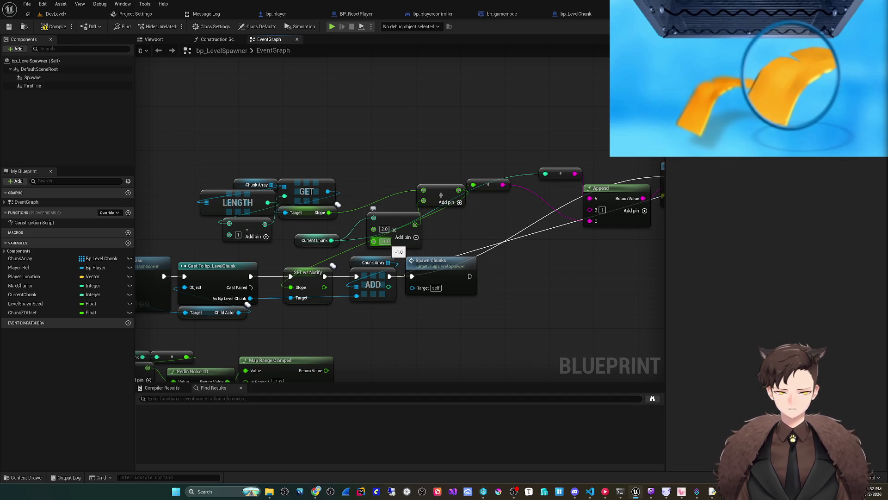
drag(374, 218, 234, 218)
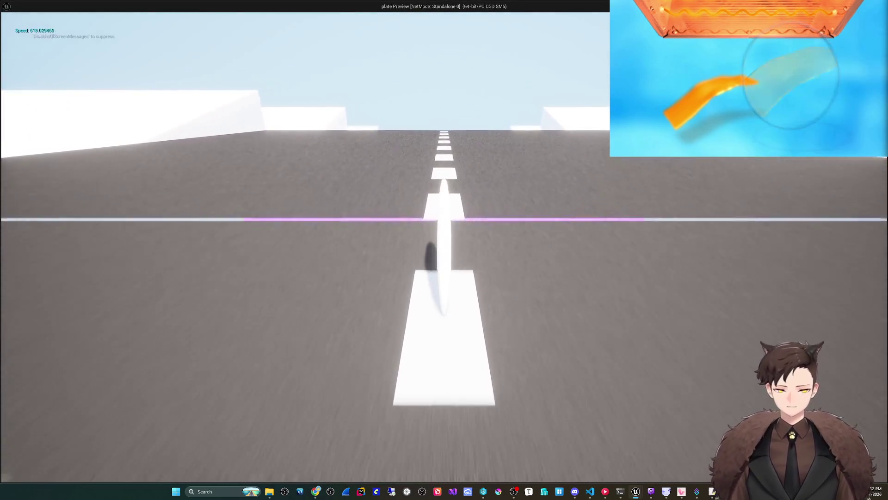
Close the standalone preview, play the level in the editor with Alt+P, then stop it
key(Escape)
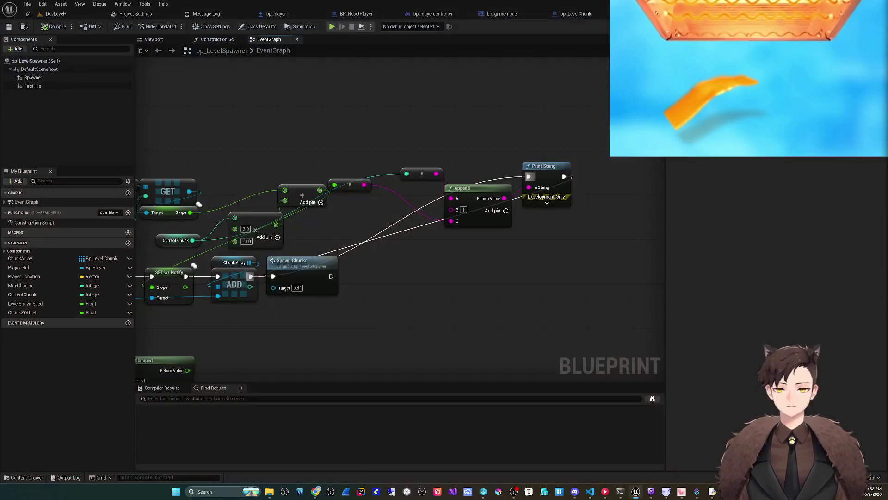
click(55, 14)
key(alt+p)
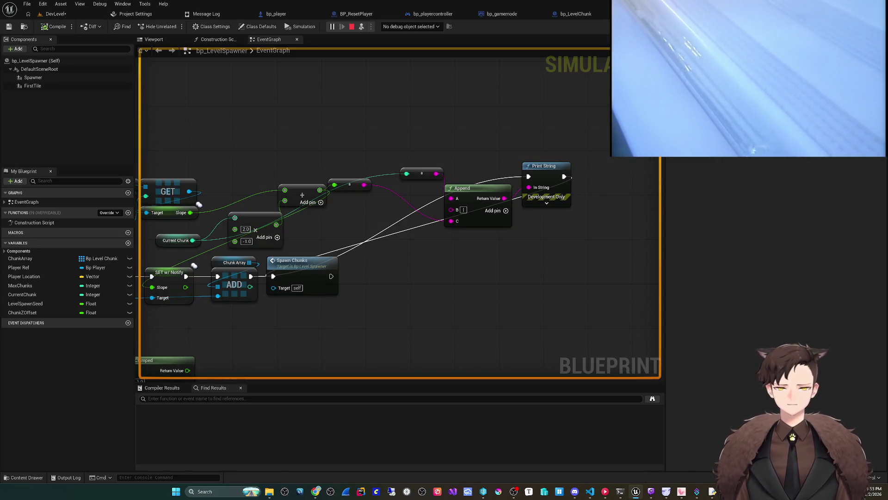
key(Escape)
Delete the debug reroute, Append and Print String nodes from the slope graph
scroll(370, 232, down, 1)
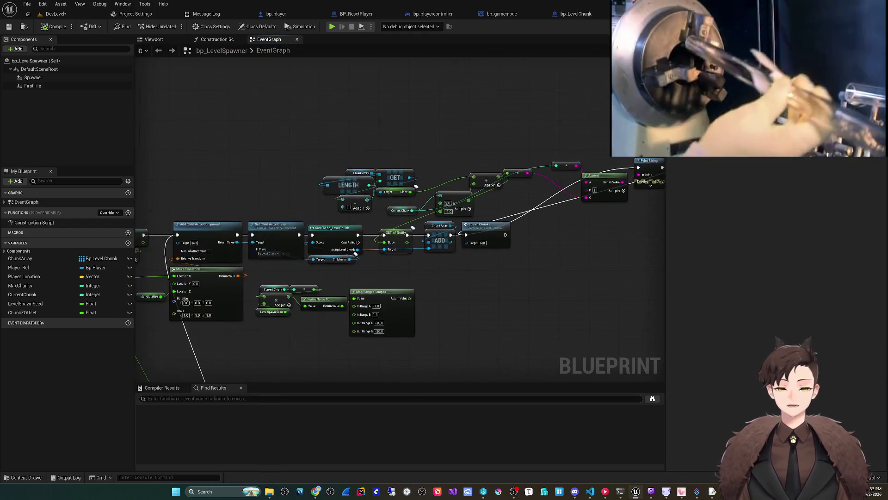
drag(351, 304, 322, 318)
mouse_move(202, 162)
mouse_down()
mouse_move(444, 218)
mouse_move(620, 235)
mouse_up()
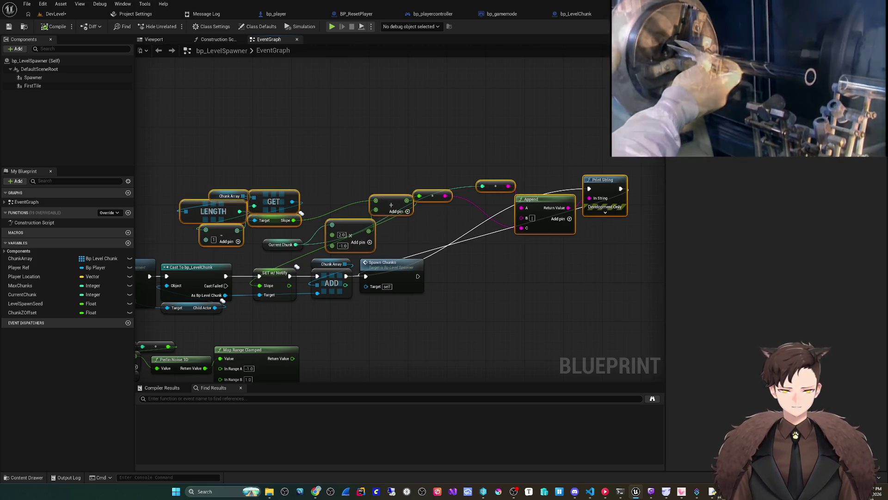
drag(459, 245, 585, 164)
key(Delete)
Move the upper slope node group up and left, then review the commented slope groups
drag(453, 211, 542, 203)
mouse_move(279, 160)
mouse_down()
mouse_move(338, 194)
mouse_move(492, 240)
mouse_up()
drag(439, 231, 410, 148)
mouse_move(386, 259)
mouse_down()
mouse_move(414, 222)
mouse_move(601, 150)
mouse_move(723, 119)
mouse_up()
scroll(352, 277, down, 5)
mouse_move(259, 380)
mouse_down()
mouse_move(346, 349)
mouse_move(392, 307)
mouse_up()
scroll(458, 273, up, 3)
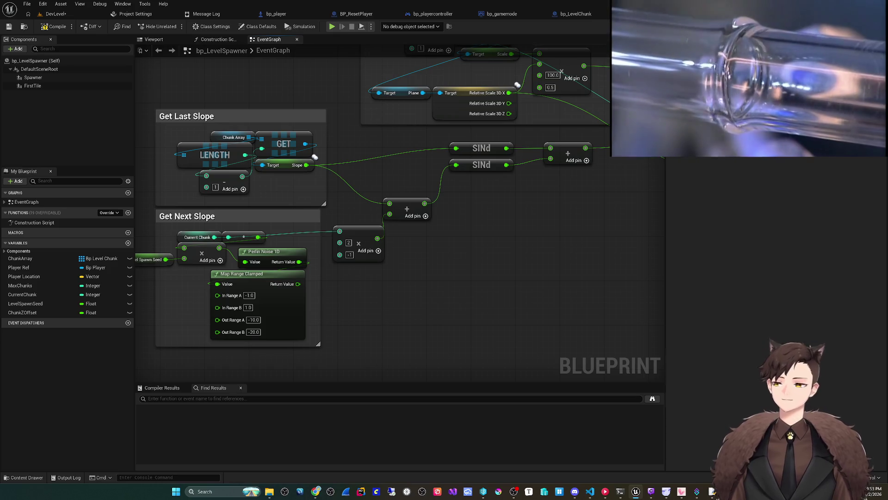
key(alt+Tab)
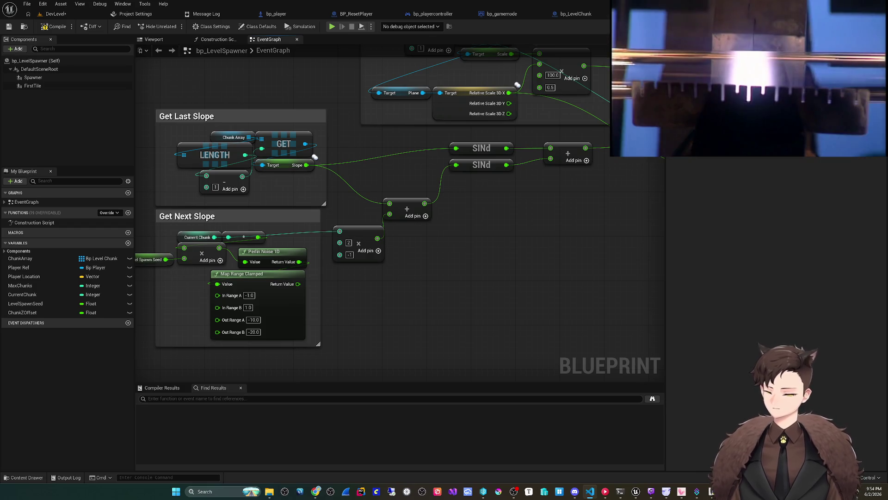
drag(537, 248, 468, 283)
mouse_move(374, 309)
mouse_down()
mouse_move(474, 286)
mouse_move(451, 265)
mouse_up()
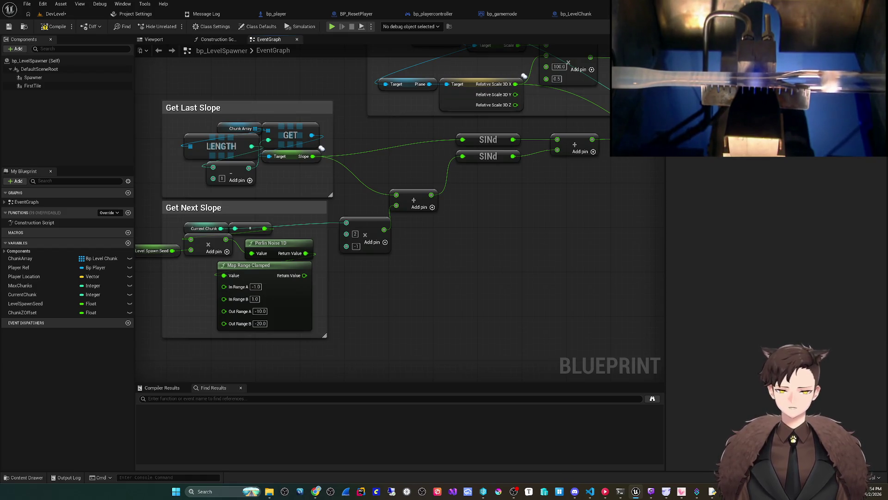
drag(416, 247, 424, 251)
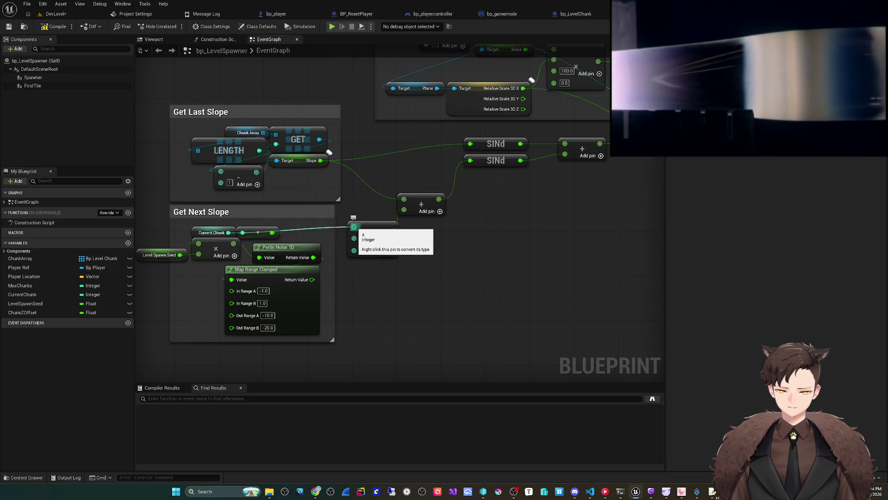
scroll(296, 280, down, 4)
scroll(398, 213, up, 4)
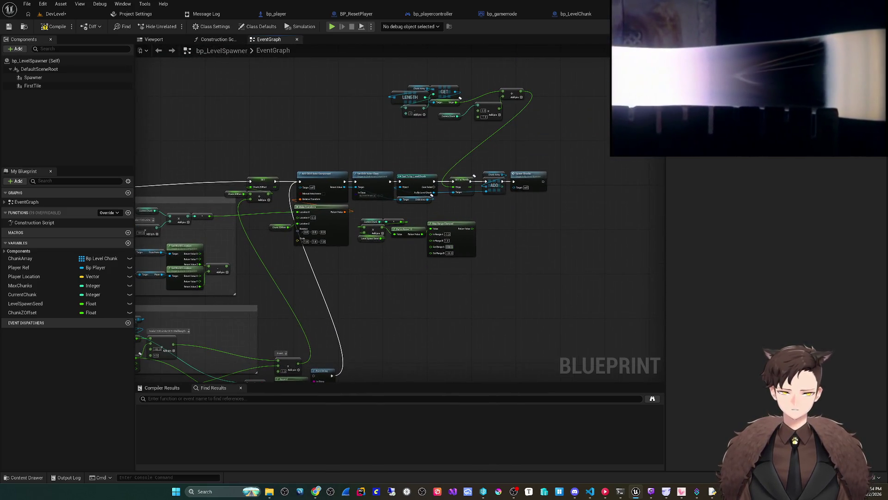
scroll(444, 172, down, 1)
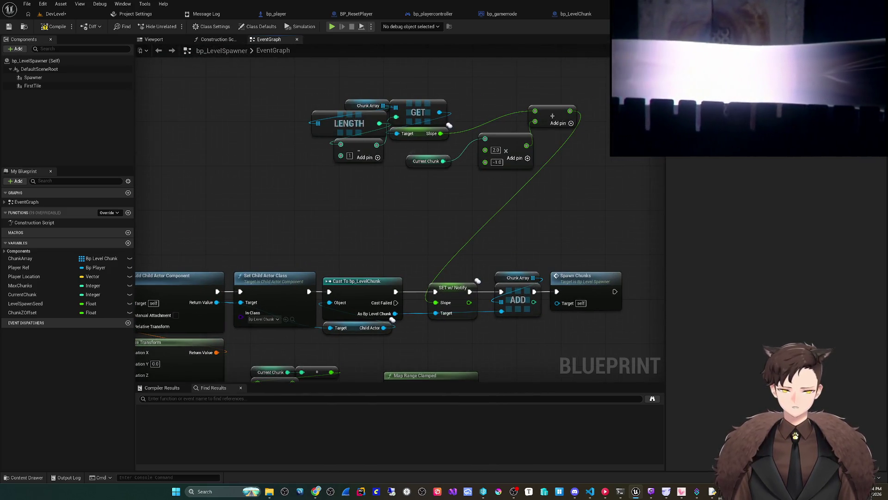
scroll(444, 171, down, 1)
scroll(287, 279, down, 2)
scroll(277, 259, up, 4)
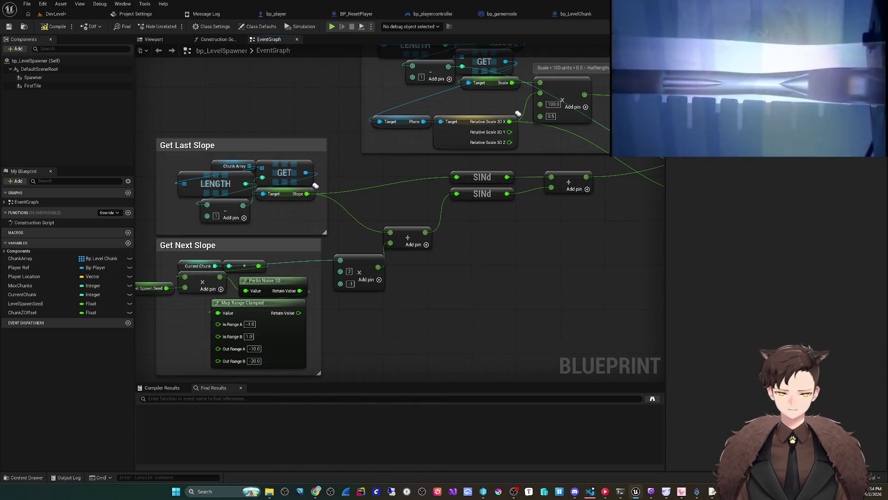
drag(430, 264, 322, 302)
scroll(405, 280, down, 1)
scroll(327, 301, up, 2)
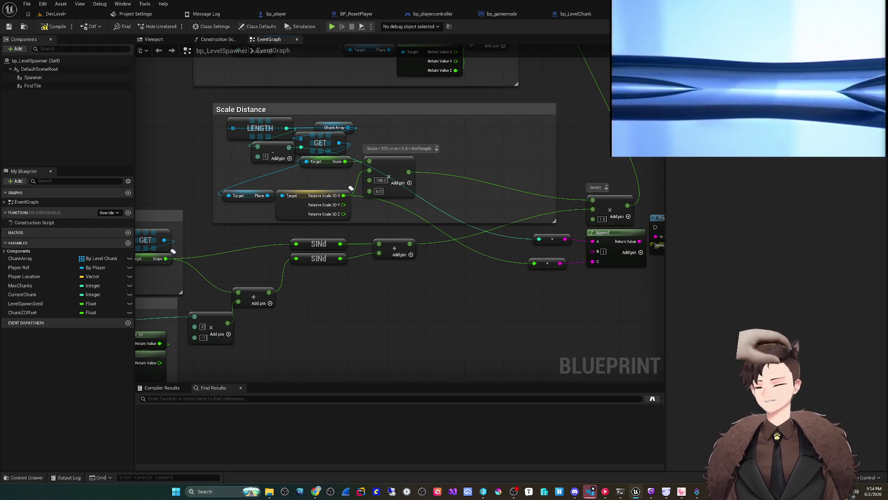
drag(322, 302, 344, 270)
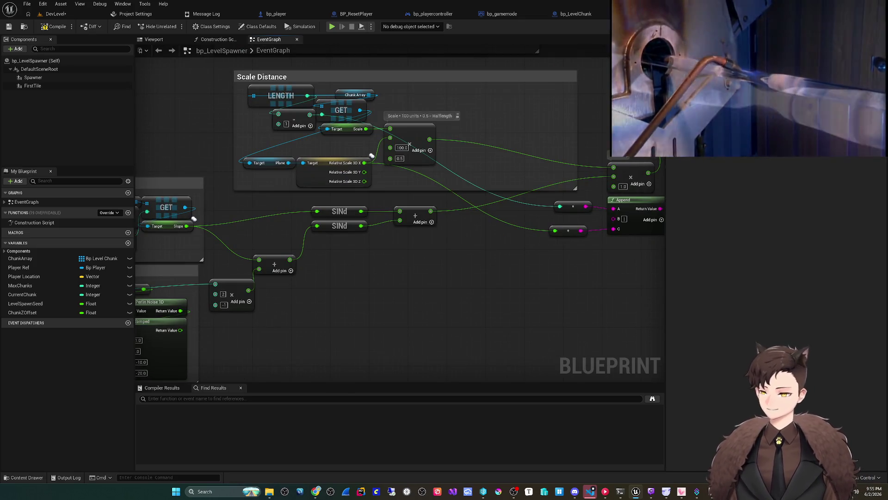
drag(284, 306, 302, 294)
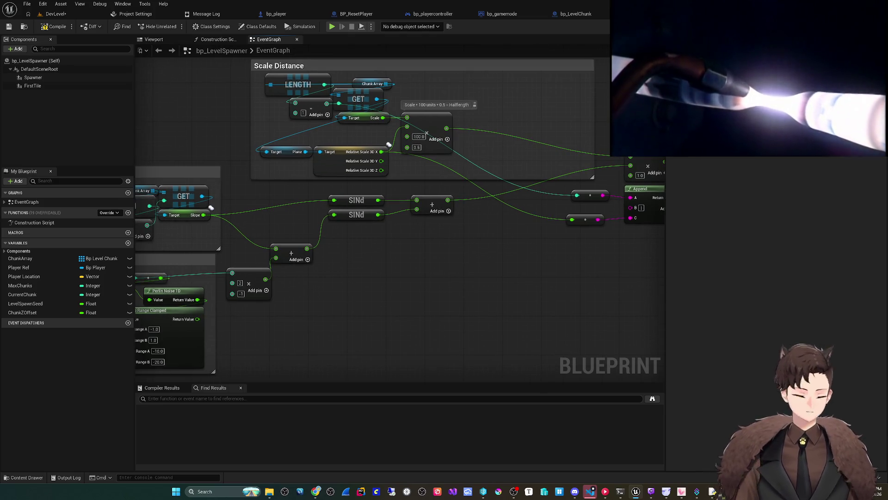